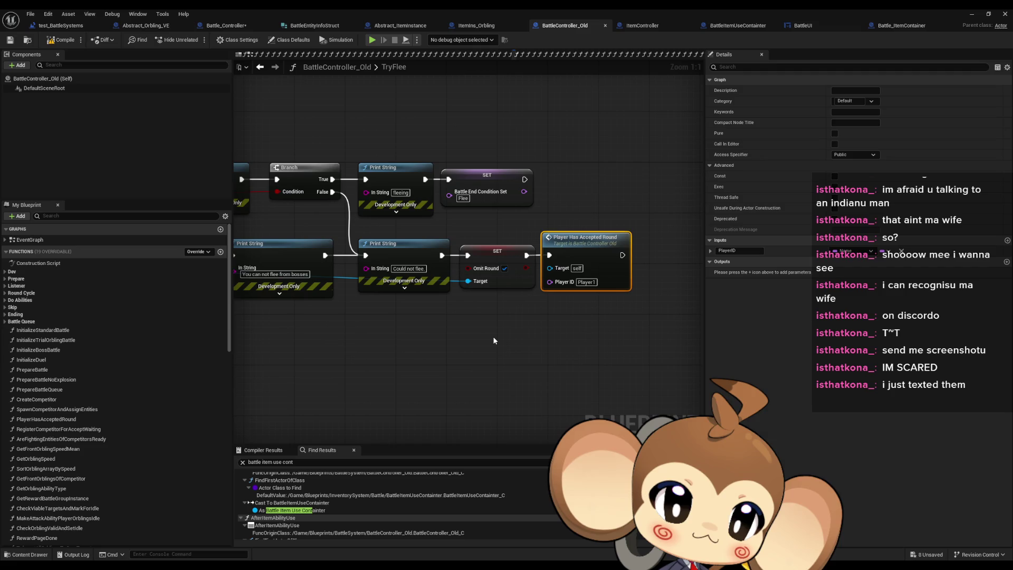
- Clear the node selection and switch to the Battle_Controller blueprint's TryStartRound graph
{"action": "left_click", "coordinate": [493, 338]}
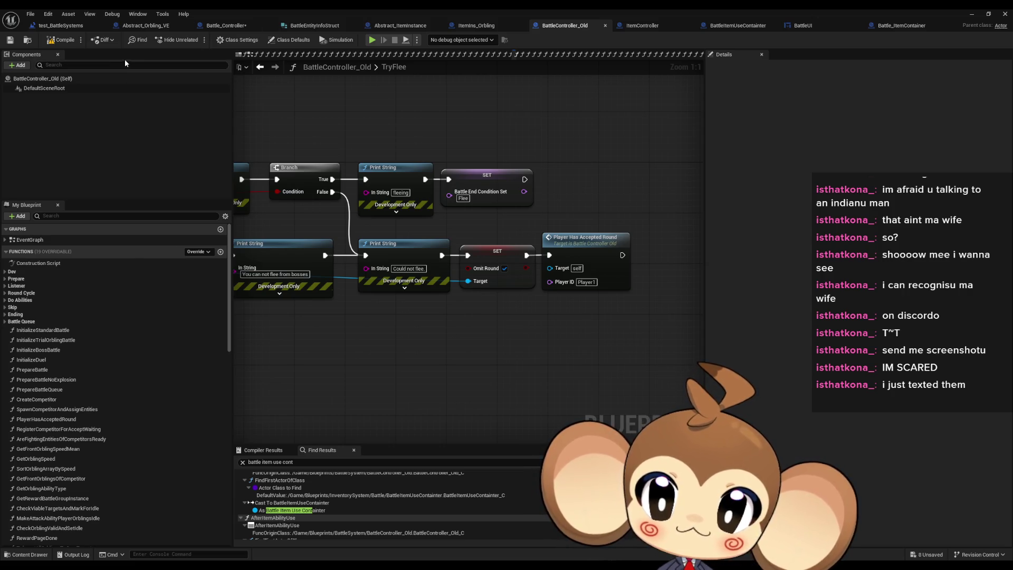
{"action": "left_click", "coordinate": [224, 25]}
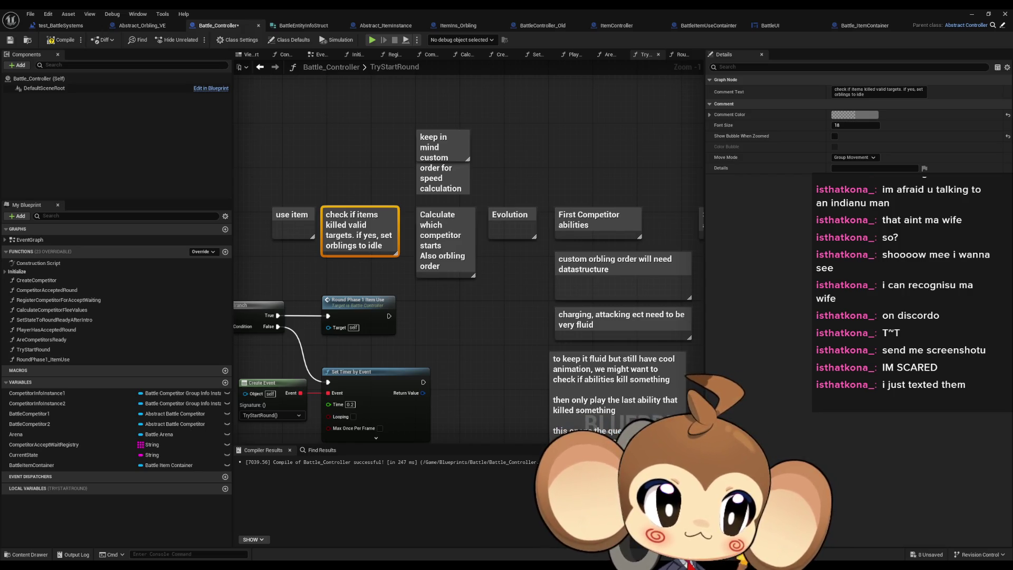
{"action": "mouse_move", "coordinate": [598, 315]}
{"action": "left_mouse_down"}
{"action": "mouse_move", "coordinate": [659, 253]}
{"action": "mouse_move", "coordinate": [681, 201]}
{"action": "left_mouse_up"}
{"action": "scroll", "coordinate": [589, 316], "scroll_direction": "up", "scroll_amount": 2}
{"action": "scroll", "coordinate": [479, 258], "scroll_direction": "down", "scroll_amount": 2}
{"action": "mouse_move", "coordinate": [452, 189]}
{"action": "left_mouse_down"}
{"action": "mouse_move", "coordinate": [500, 222]}
{"action": "mouse_move", "coordinate": [531, 271]}
{"action": "mouse_move", "coordinate": [639, 349]}
{"action": "left_mouse_up"}
{"action": "double_click", "coordinate": [500, 222]}
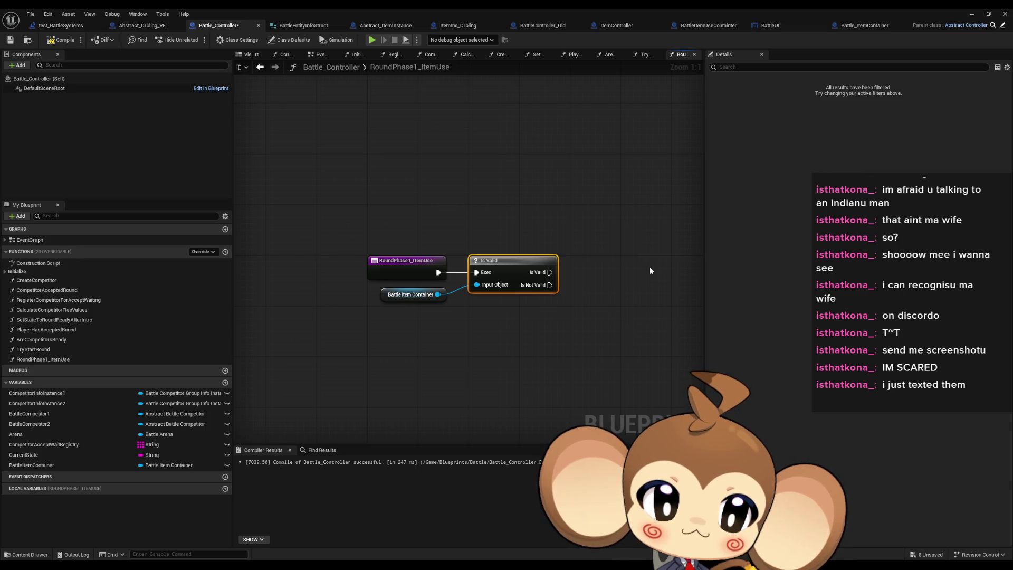
{"action": "left_click_drag", "start_coordinate": [650, 270], "coordinate": [602, 272]}
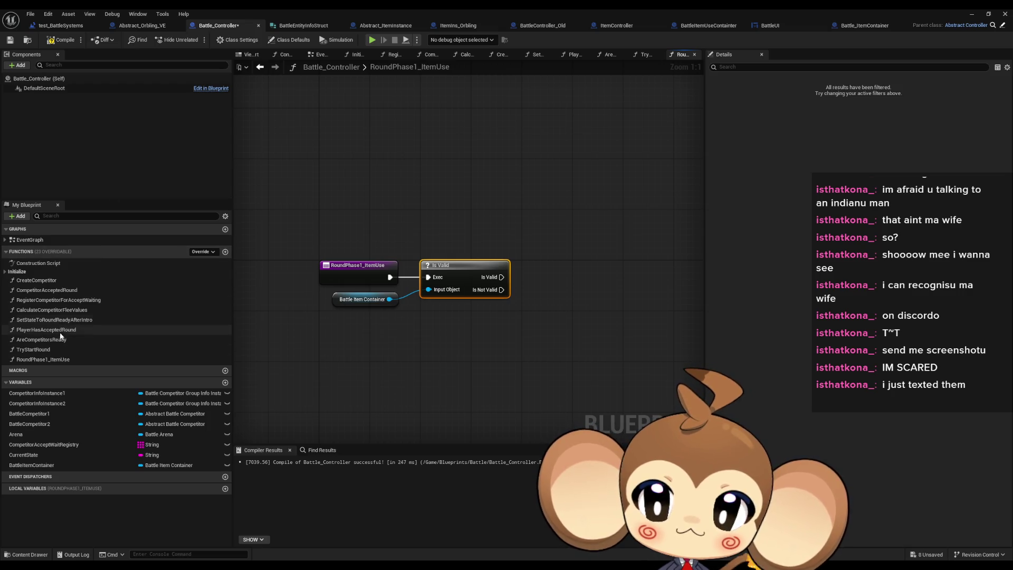
{"action": "double_click", "coordinate": [37, 350]}
{"action": "left_click", "coordinate": [219, 358]}
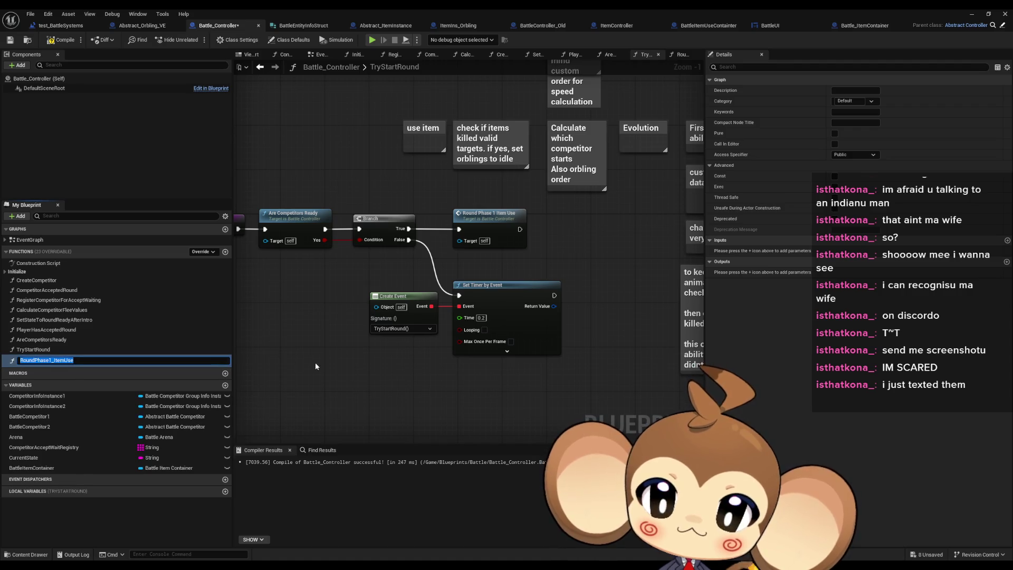
{"action": "left_click", "coordinate": [225, 251]}
- Name the new function RoundPhase2_ by editing the pasted phase name
{"action": "type", "text": "RoundPhase1_ItemUse"}
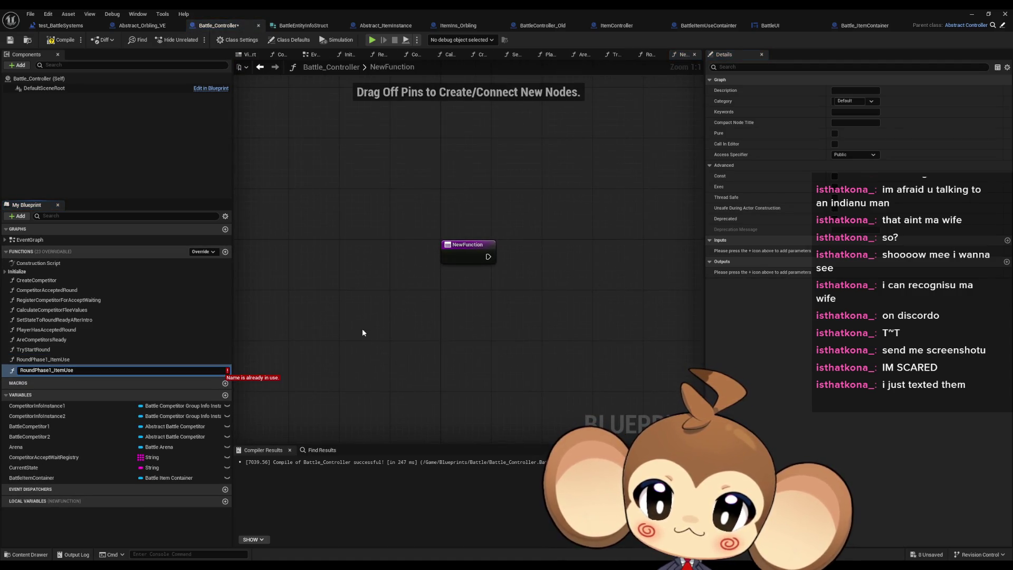
{"action": "key", "text": "BackSpace"}
{"action": "type", "text": "2"}
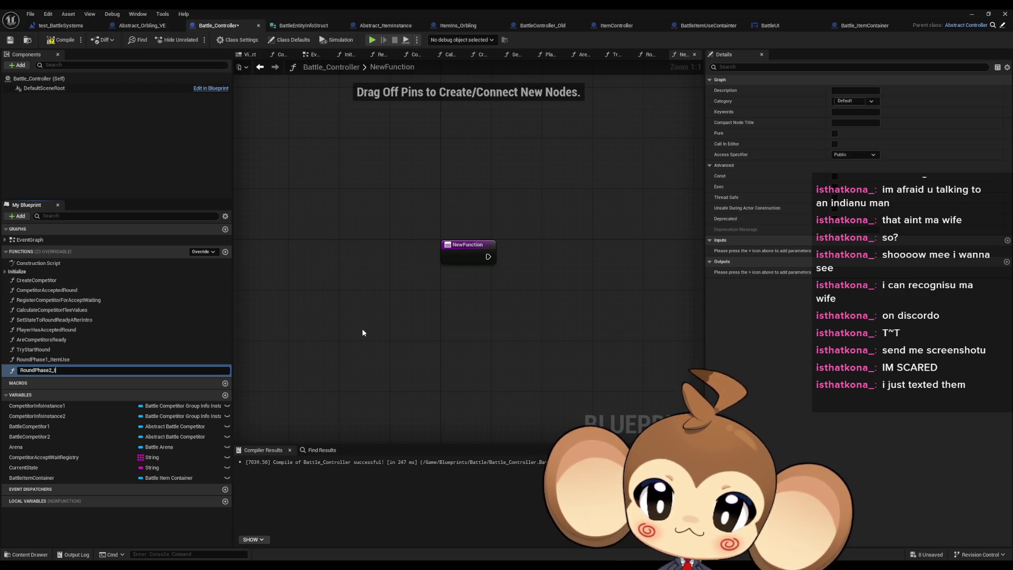
{"action": "key", "text": "Return"}
- Return to the TryStartRound graph and re-enter editing of the RoundPhase2_ name
{"action": "double_click", "coordinate": [67, 350]}
{"action": "left_click", "coordinate": [56, 370]}
{"action": "key", "text": "F2"}
{"action": "key", "text": "End"}
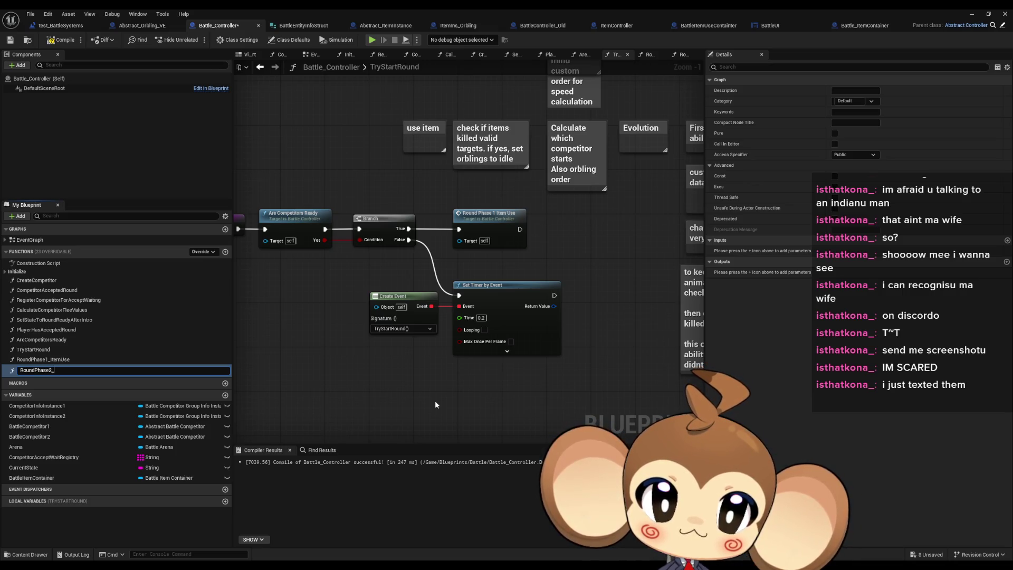
{"action": "mouse_move", "coordinate": [581, 231]}
{"action": "left_mouse_down"}
{"action": "mouse_move", "coordinate": [490, 375]}
{"action": "mouse_move", "coordinate": [496, 344]}
{"action": "left_mouse_up"}
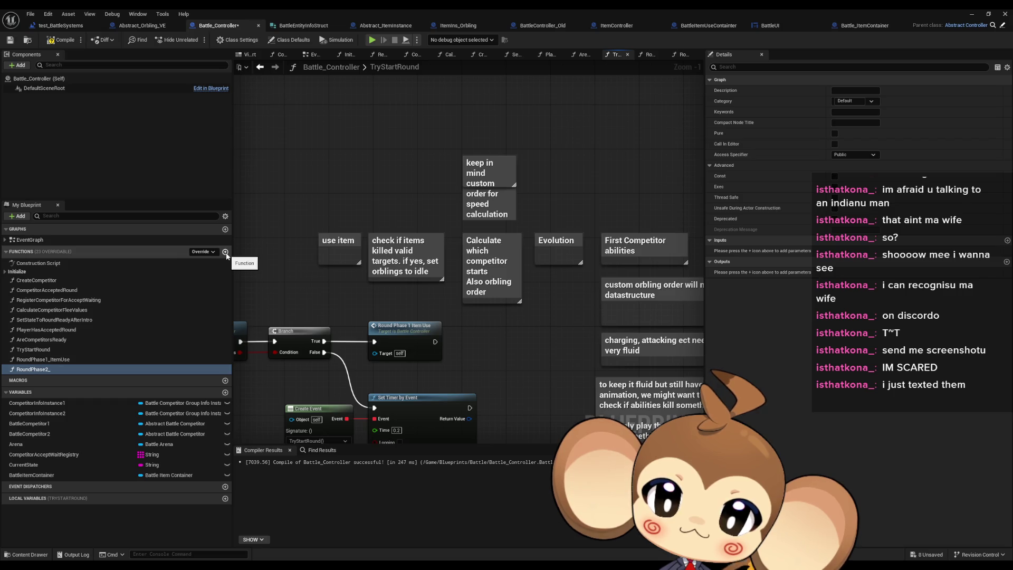
- Add a new function named RoundPhase1_AfterUseChecks
{"action": "left_click", "coordinate": [226, 252]}
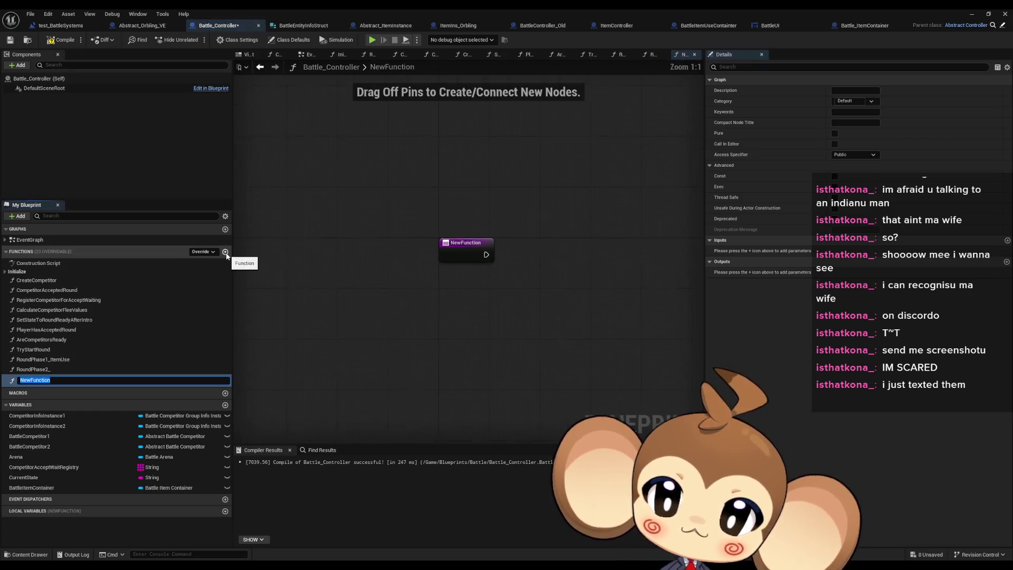
{"action": "type", "text": "RoundPhase1_ItemUse"}
{"action": "key", "text": "BackSpace"}
{"action": "key", "text": "BackSpace"}
{"action": "key", "text": "BackSpace"}
{"action": "key", "text": "BackSpace"}
{"action": "key", "text": "BackSpace"}
{"action": "key", "text": "BackSpace"}
{"action": "type", "text": "After"}
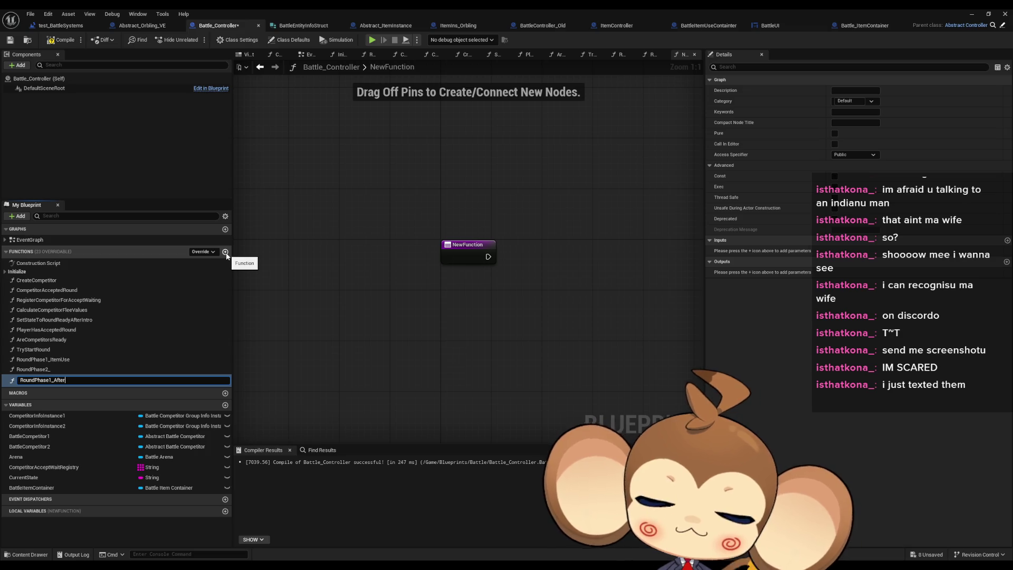
{"action": "type", "text": "UseChecks"}
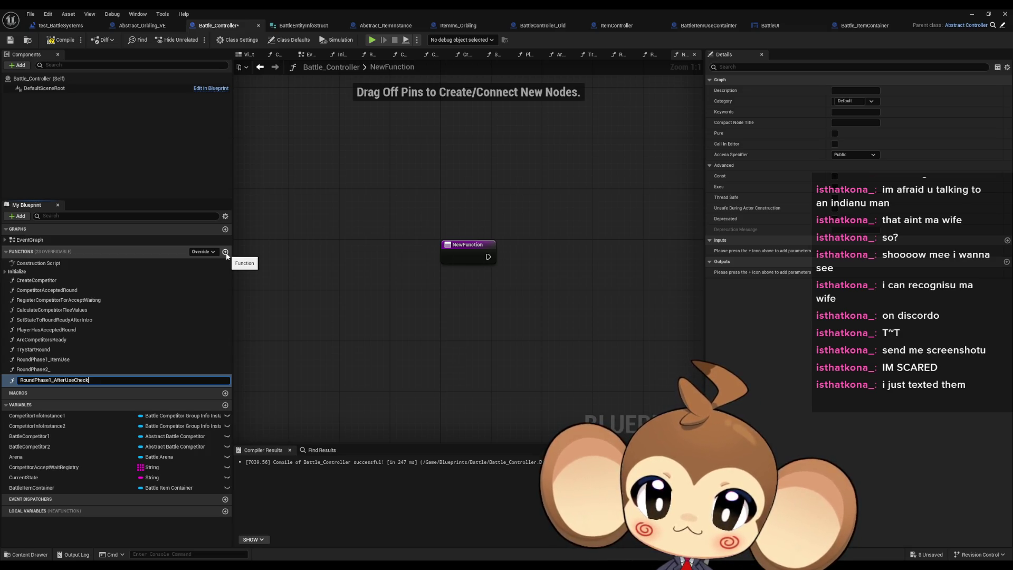
{"action": "key", "text": "Return"}
- Call RoundPhase1_AfterUseChecks from RoundPhase1_ItemUse after the Is Not Valid check
{"action": "mouse_move", "coordinate": [45, 378]}
{"action": "left_mouse_down"}
{"action": "mouse_move", "coordinate": [45, 366]}
{"action": "mouse_move", "coordinate": [537, 342]}
{"action": "mouse_move", "coordinate": [575, 327]}
{"action": "left_mouse_up"}
{"action": "double_click", "coordinate": [63, 360]}
{"action": "mouse_move", "coordinate": [501, 290]}
{"action": "left_mouse_down"}
{"action": "mouse_move", "coordinate": [580, 346]}
{"action": "mouse_move", "coordinate": [574, 327]}
{"action": "left_mouse_up"}
{"action": "left_click", "coordinate": [553, 303]}
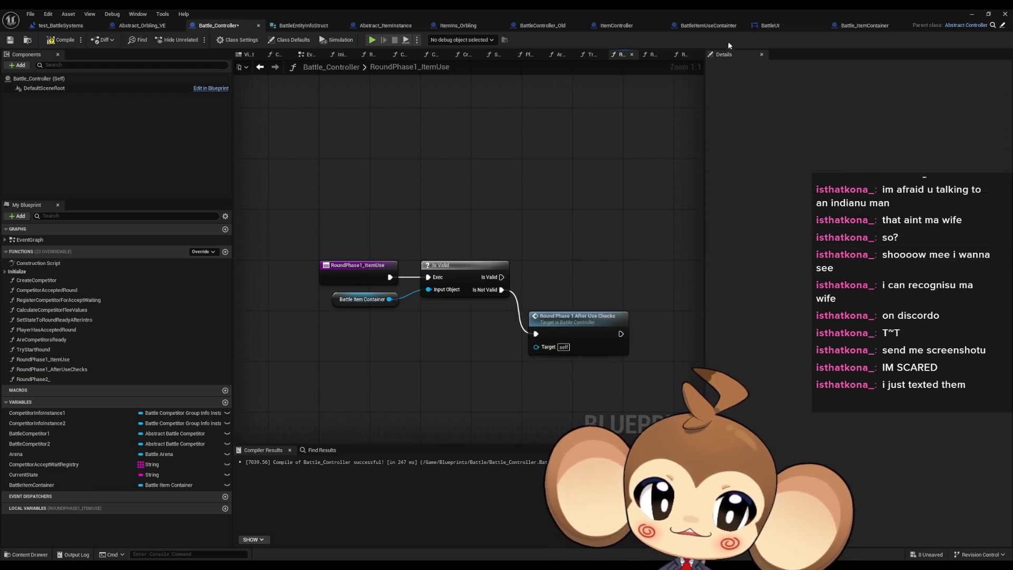
- In BattleController_Old, go back to 0_DoItemUse and open the AfterItemAbilityUse graph
{"action": "left_click", "coordinate": [522, 27]}
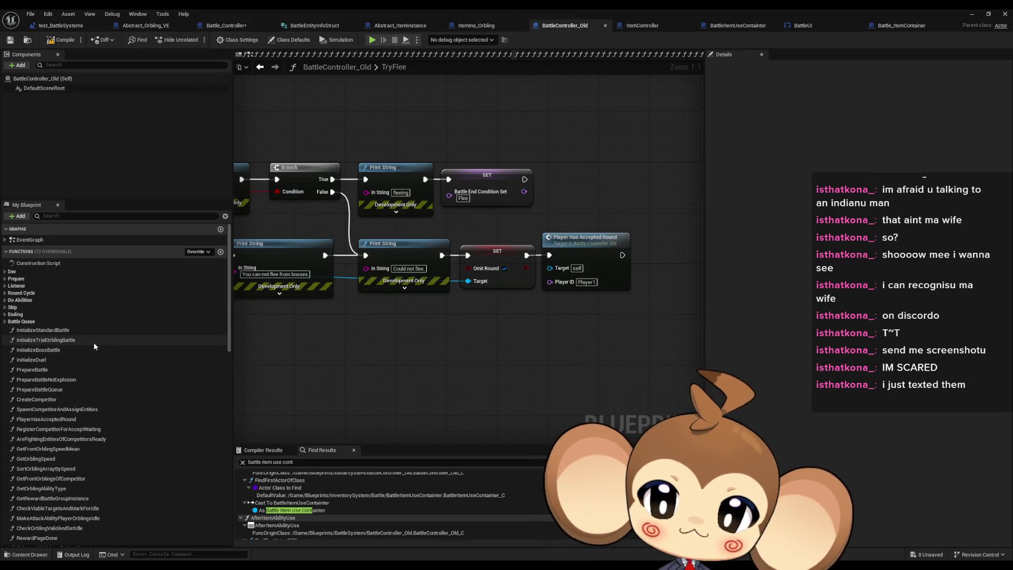
{"action": "scroll", "coordinate": [432, 319], "scroll_direction": "down", "scroll_amount": 2}
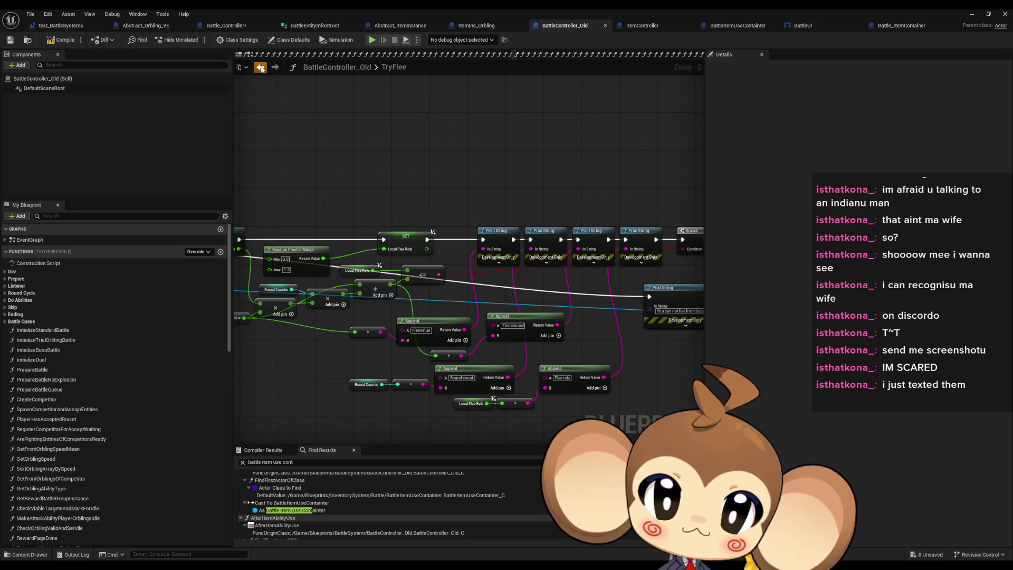
{"action": "left_click", "coordinate": [260, 66]}
{"action": "left_click", "coordinate": [588, 360]}
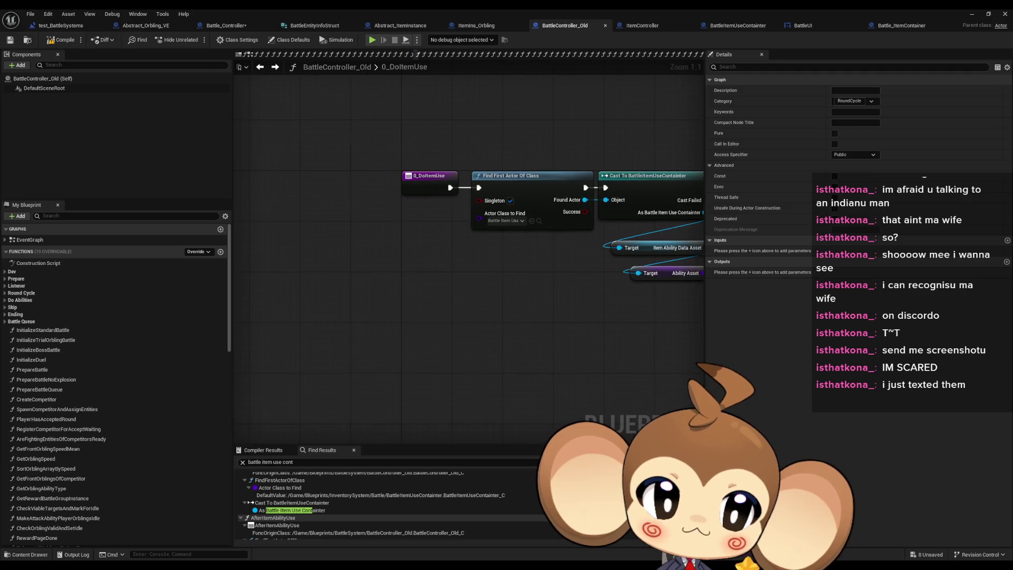
{"action": "mouse_move", "coordinate": [506, 124]}
{"action": "left_mouse_down"}
{"action": "mouse_move", "coordinate": [669, 201]}
{"action": "mouse_move", "coordinate": [421, 173]}
{"action": "mouse_move", "coordinate": [412, 161]}
{"action": "left_mouse_up"}
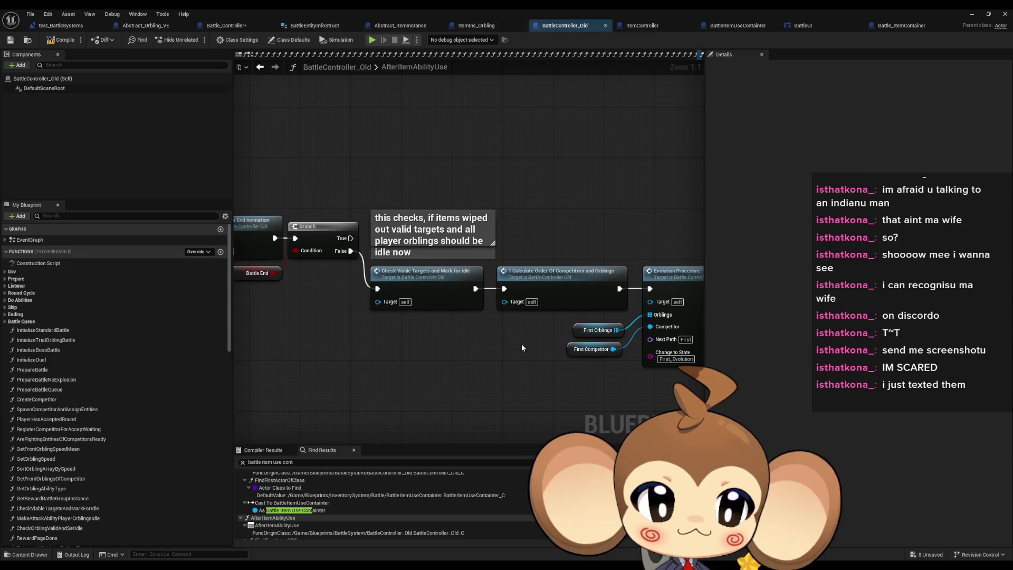
{"action": "double_click", "coordinate": [416, 311]}
{"action": "mouse_move", "coordinate": [293, 200]}
{"action": "left_mouse_down"}
{"action": "mouse_move", "coordinate": [610, 305]}
{"action": "mouse_move", "coordinate": [606, 330]}
{"action": "left_mouse_up"}
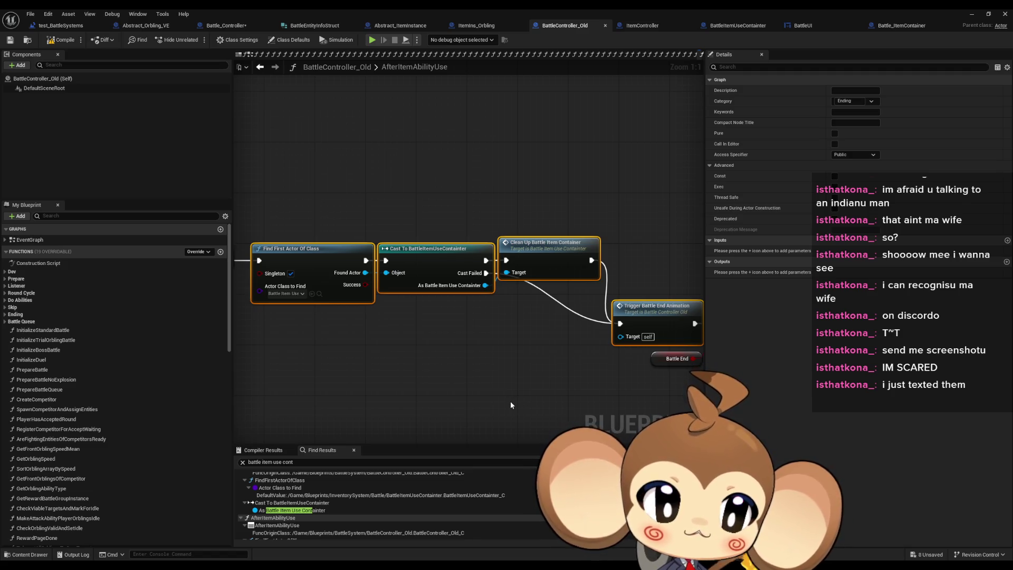
- Reopen AfterItemAbilityUse and review its Clean Up, branch and Trigger Battle End Animation nodes
{"action": "left_click", "coordinate": [259, 66]}
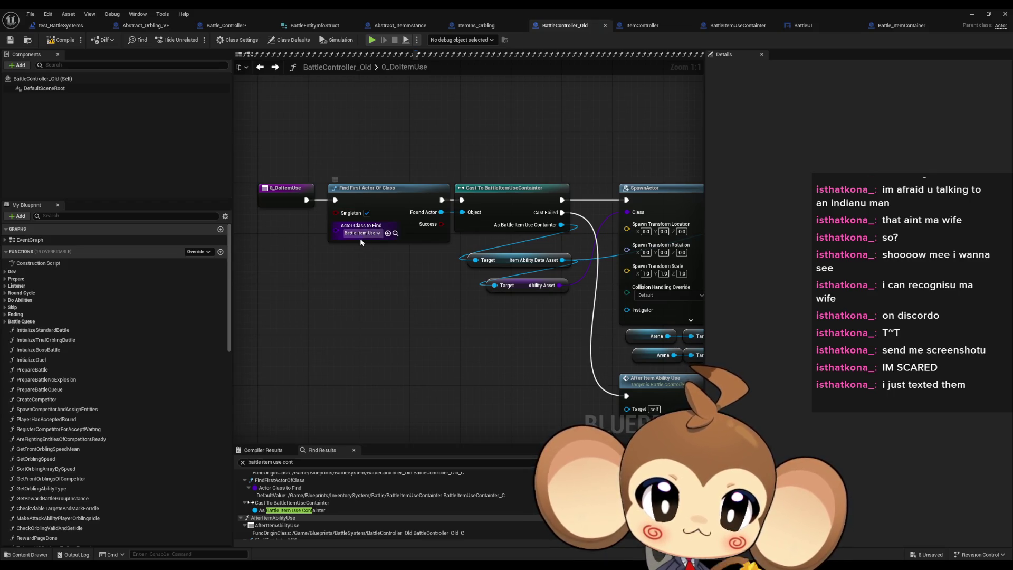
{"action": "left_click", "coordinate": [548, 213]}
{"action": "left_click_drag", "start_coordinate": [562, 213], "coordinate": [448, 205]}
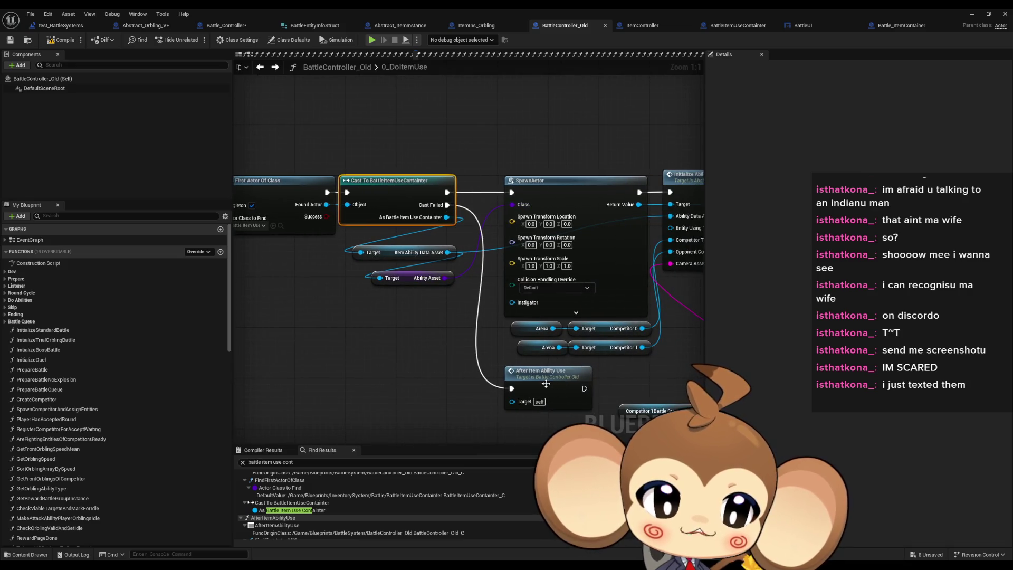
{"action": "double_click", "coordinate": [548, 375]}
{"action": "mouse_move", "coordinate": [362, 190]}
{"action": "left_mouse_down"}
{"action": "mouse_move", "coordinate": [589, 324]}
{"action": "mouse_move", "coordinate": [552, 308]}
{"action": "mouse_move", "coordinate": [336, 290]}
{"action": "left_mouse_up"}
{"action": "left_click", "coordinate": [601, 258]}
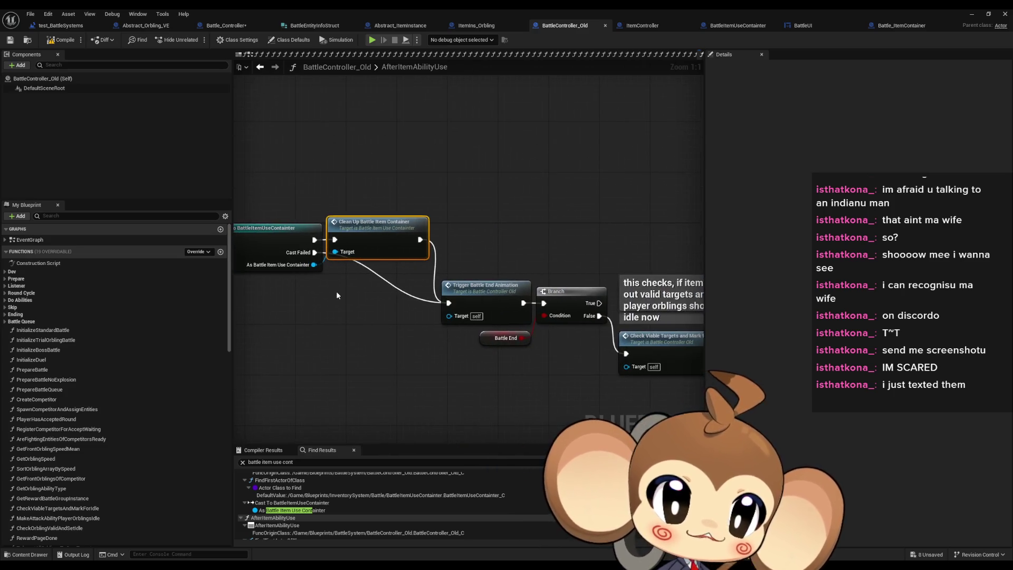
{"action": "mouse_move", "coordinate": [471, 237]}
{"action": "left_mouse_down"}
{"action": "mouse_move", "coordinate": [423, 210]}
{"action": "mouse_move", "coordinate": [409, 166]}
{"action": "left_mouse_up"}
{"action": "left_click", "coordinate": [406, 242]}
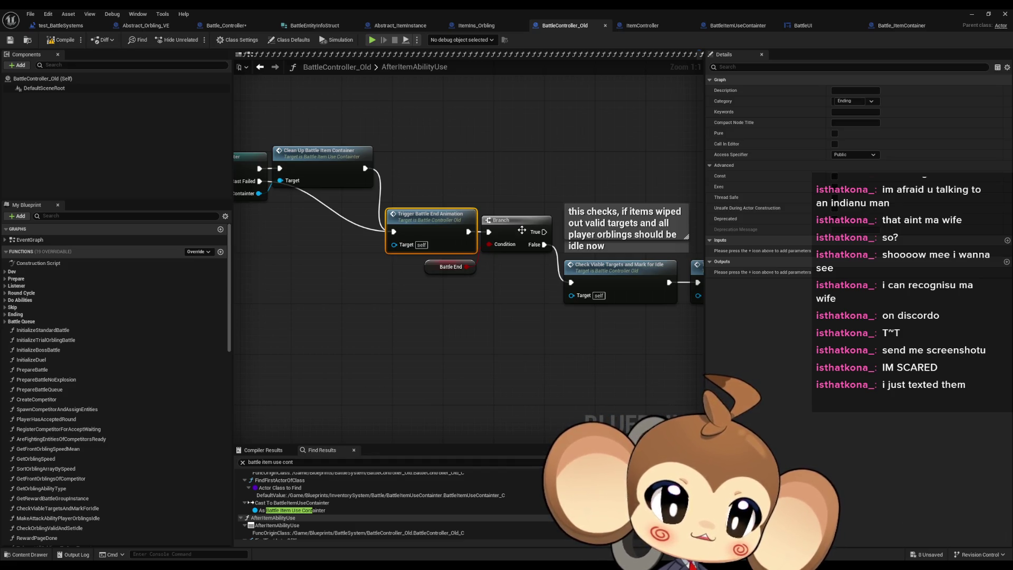
- Review the Check Viable Targets and Calculate Order nodes, then return to RoundPhase1_ItemUse
{"action": "left_click", "coordinate": [545, 343]}
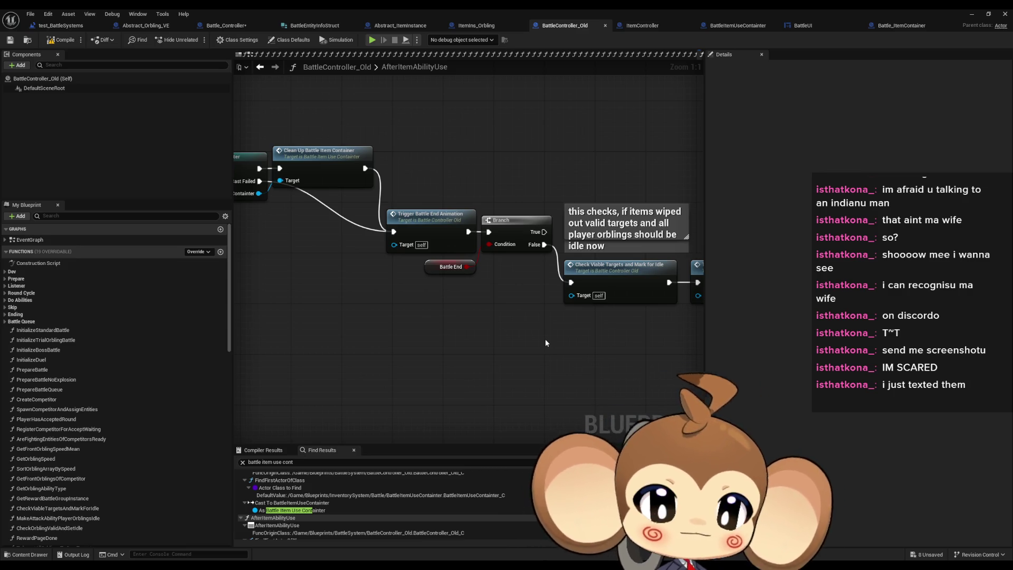
{"action": "left_click_drag", "start_coordinate": [548, 338], "coordinate": [316, 315]}
{"action": "left_click", "coordinate": [401, 266]}
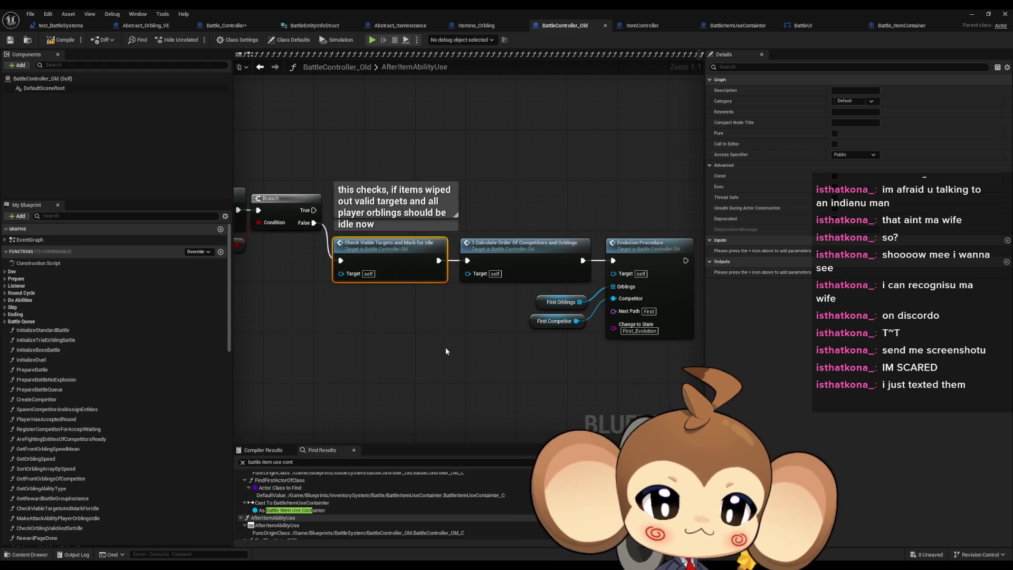
{"action": "left_click", "coordinate": [547, 255]}
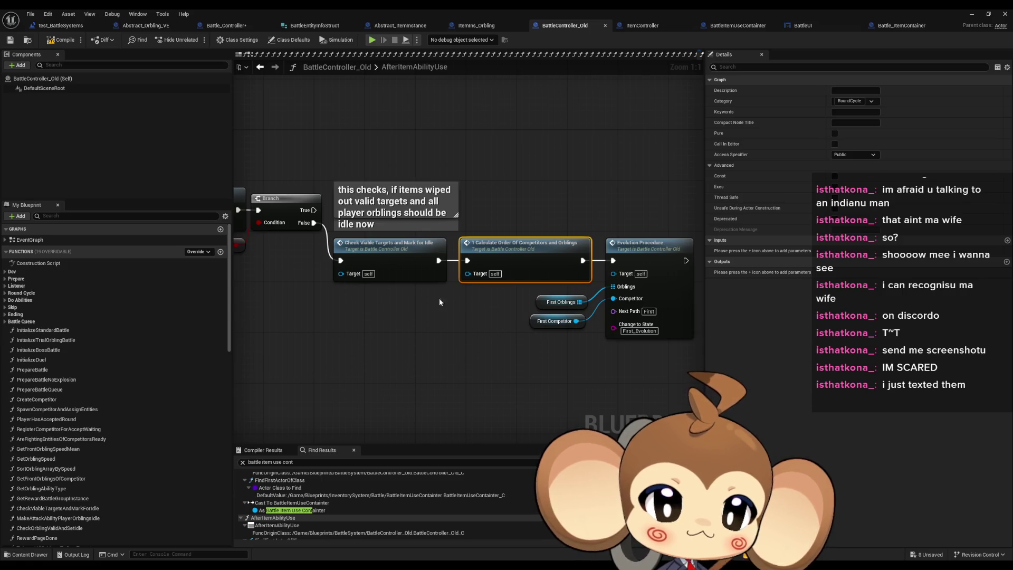
{"action": "left_click", "coordinate": [233, 25]}
{"action": "left_click_drag", "start_coordinate": [482, 213], "coordinate": [422, 185]}
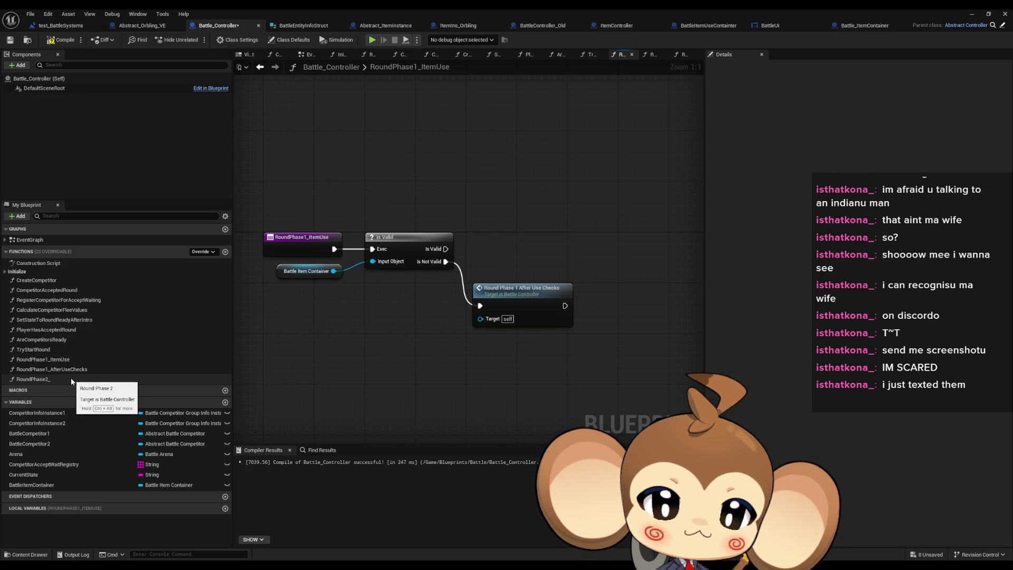
- Replace the After Use Checks call with a RoundPhase2_ call wired from Is Not Valid
{"action": "left_click_drag", "start_coordinate": [73, 381], "coordinate": [455, 354]}
{"action": "mouse_move", "coordinate": [446, 261]}
{"action": "left_mouse_down"}
{"action": "mouse_move", "coordinate": [461, 375]}
{"action": "mouse_move", "coordinate": [515, 309]}
{"action": "mouse_move", "coordinate": [512, 319]}
{"action": "left_mouse_up"}
{"action": "left_click", "coordinate": [564, 310]}
{"action": "key", "text": "Delete"}
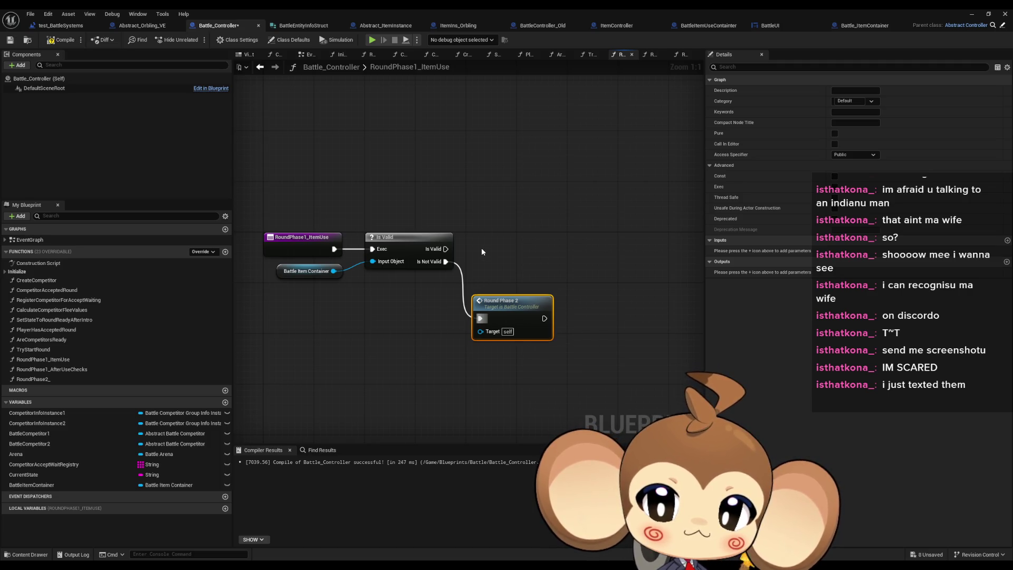
- View the RoundPhase1_AfterUseChecks and RoundPhase2_ graphs, then switch to BattleController_Old
{"action": "double_click", "coordinate": [79, 369]}
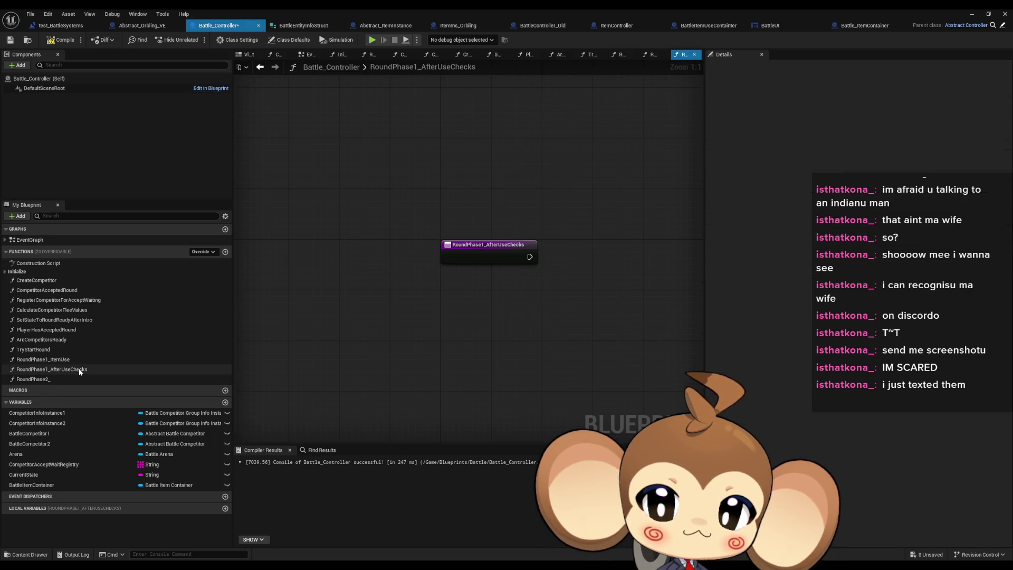
{"action": "double_click", "coordinate": [40, 379]}
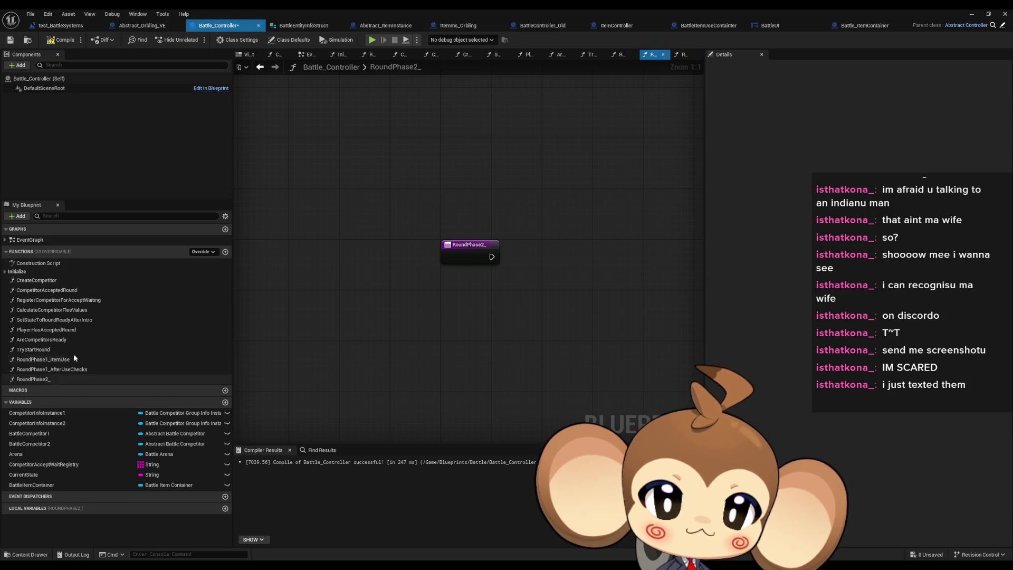
{"action": "left_click", "coordinate": [551, 29]}
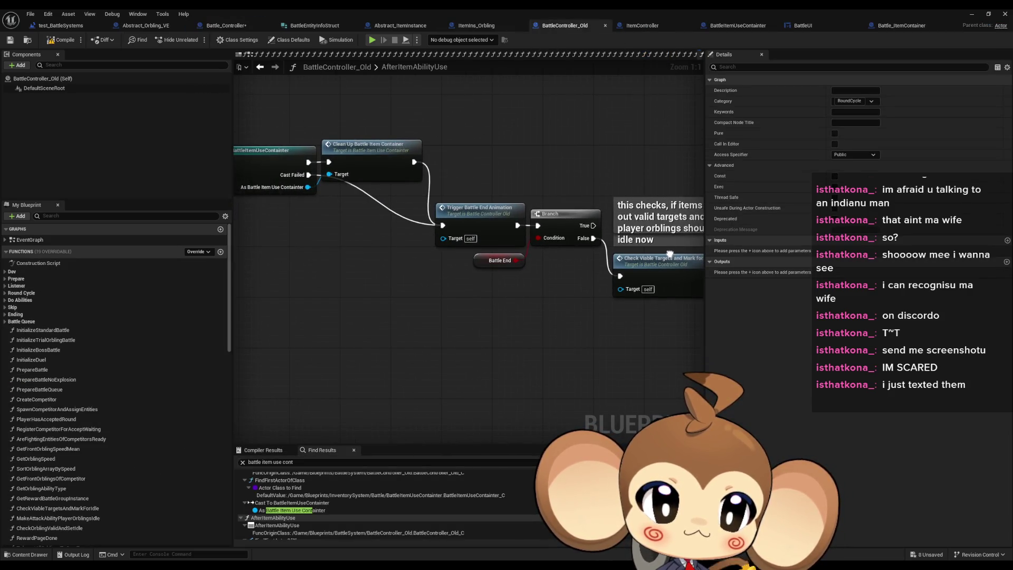
{"action": "left_click", "coordinate": [440, 267]}
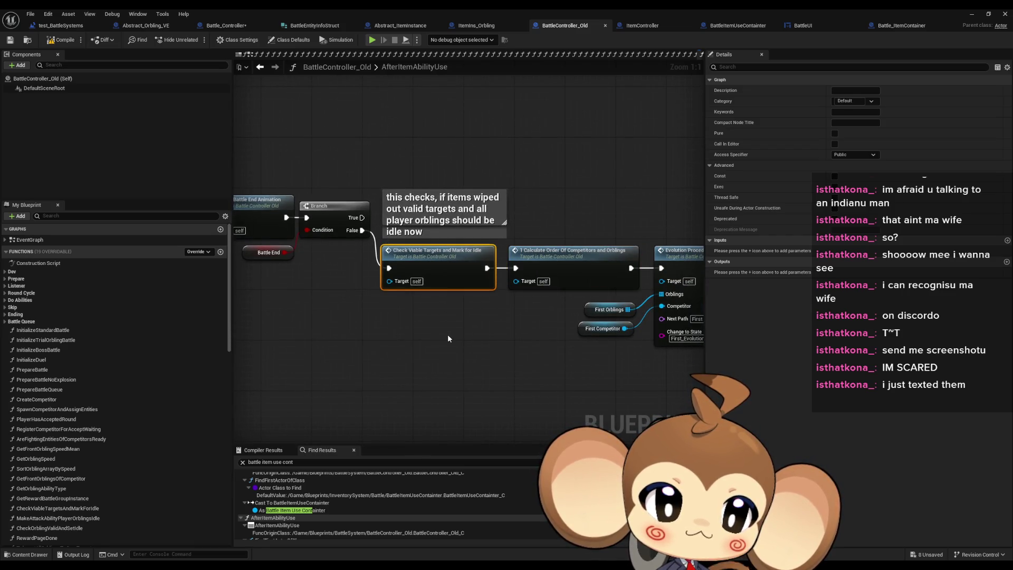
{"action": "mouse_move", "coordinate": [448, 339]}
{"action": "left_mouse_down"}
{"action": "mouse_move", "coordinate": [459, 336]}
{"action": "mouse_move", "coordinate": [422, 332]}
{"action": "mouse_move", "coordinate": [509, 334]}
{"action": "mouse_move", "coordinate": [435, 334]}
{"action": "left_mouse_up"}
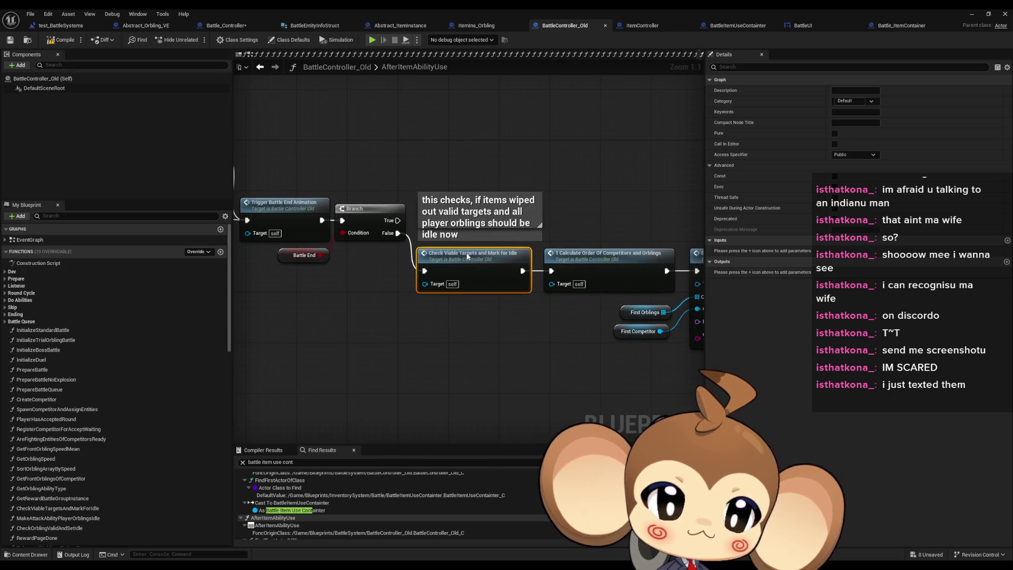
{"action": "double_click", "coordinate": [467, 257]}
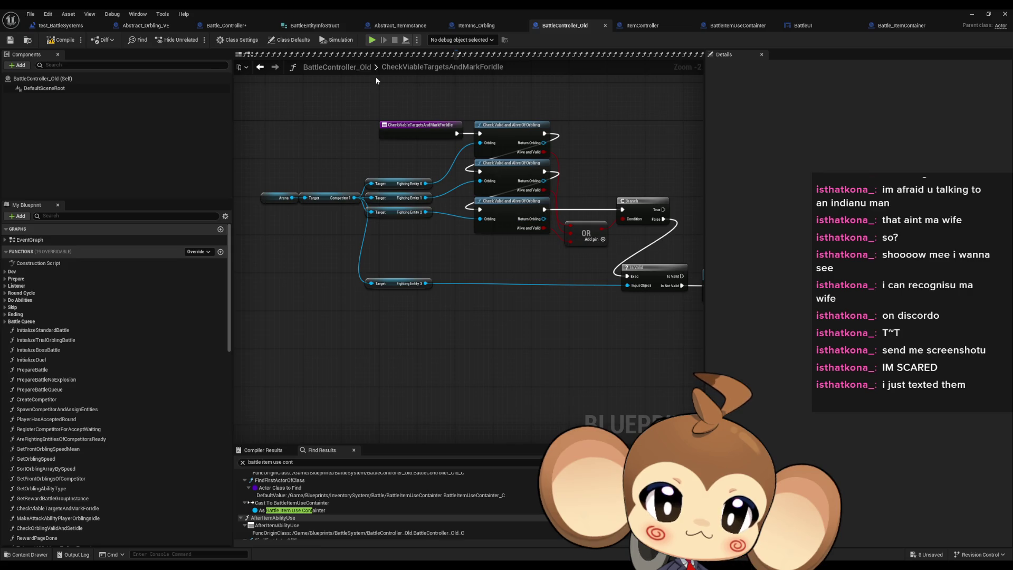
{"action": "left_click", "coordinate": [259, 66]}
{"action": "left_click_drag", "start_coordinate": [396, 216], "coordinate": [476, 233]}
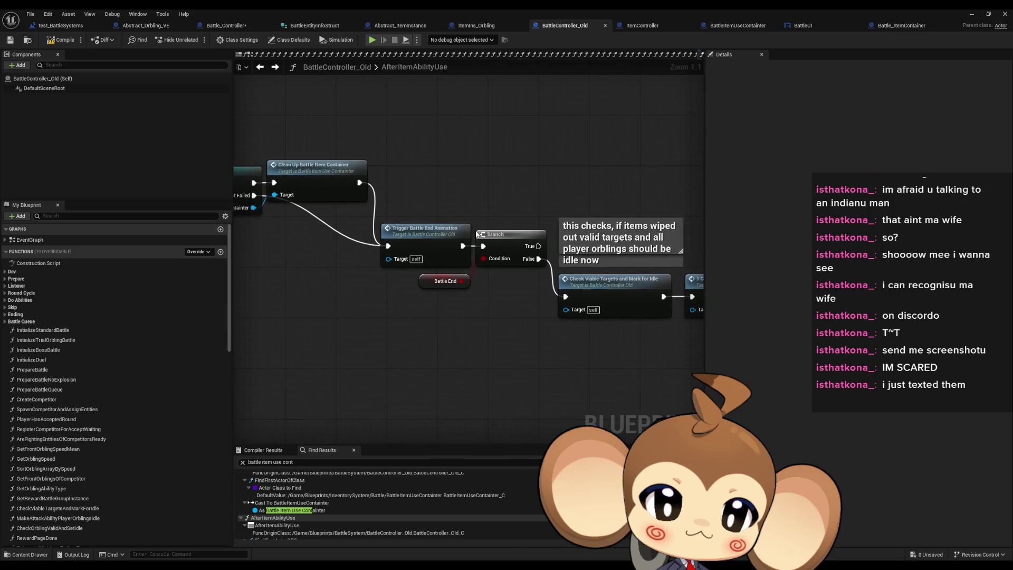
{"action": "double_click", "coordinate": [420, 233]}
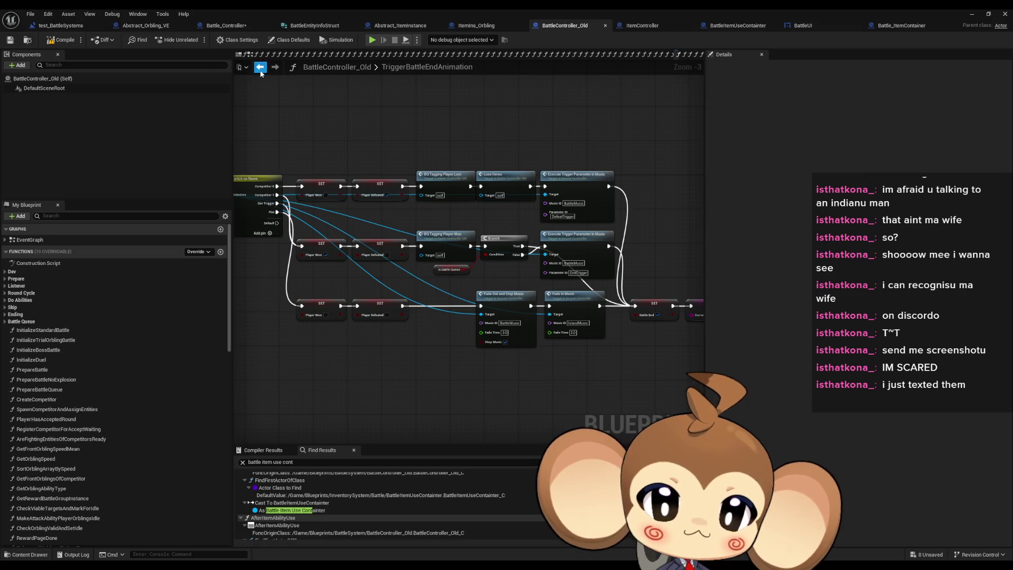
{"action": "left_click", "coordinate": [260, 68]}
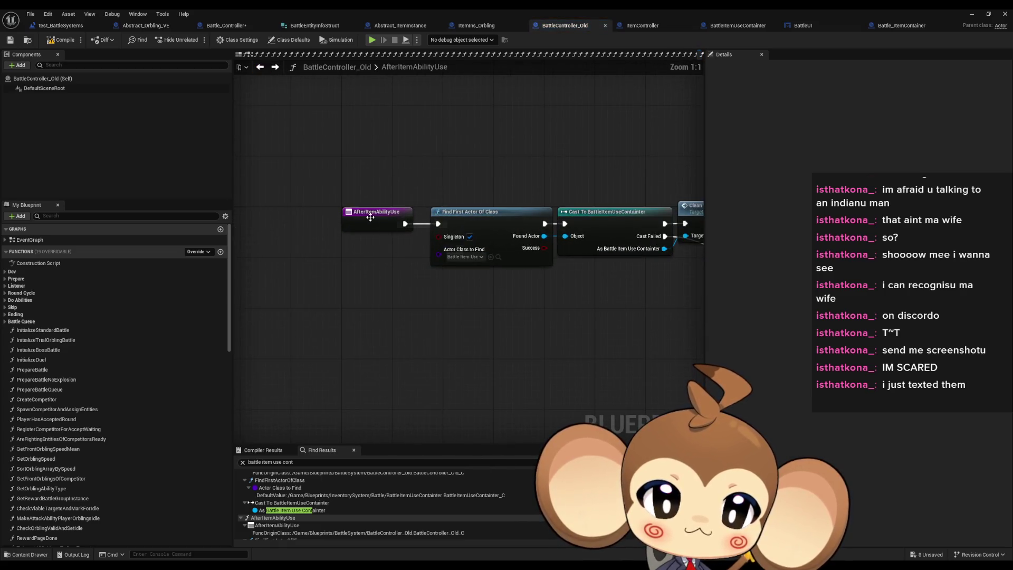
{"action": "scroll", "coordinate": [370, 217], "scroll_direction": "down", "scroll_amount": 3}
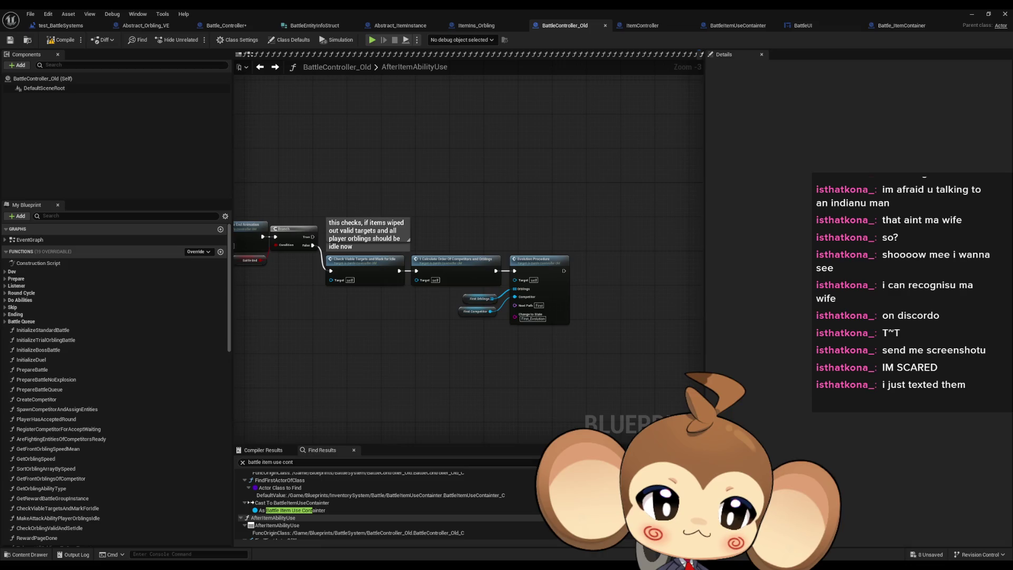
{"action": "right_click", "coordinate": [347, 221]}
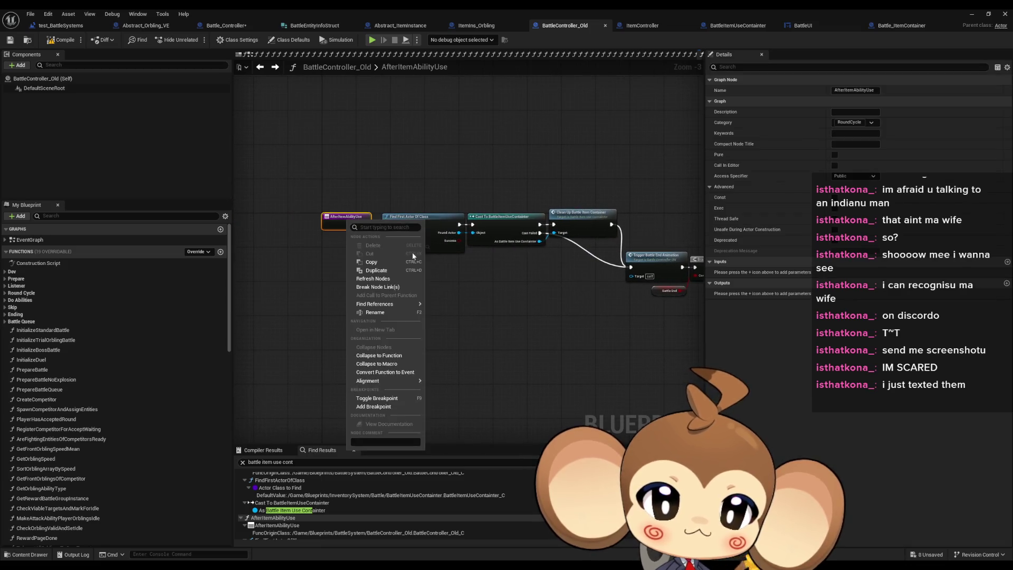
{"action": "mouse_move", "coordinate": [402, 304]}
{"action": "left_click", "coordinate": [452, 324]}
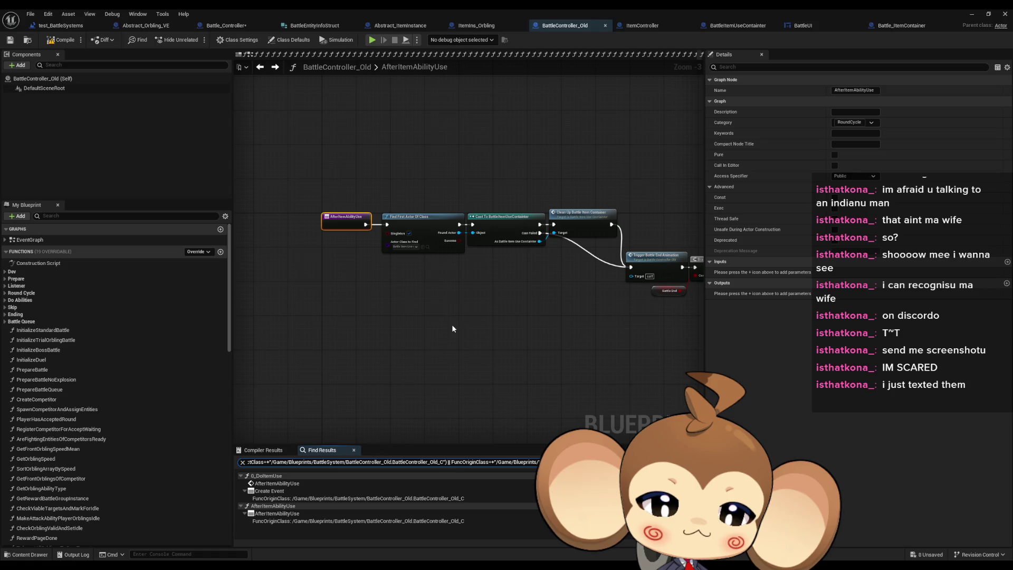
{"action": "left_click", "coordinate": [359, 483]}
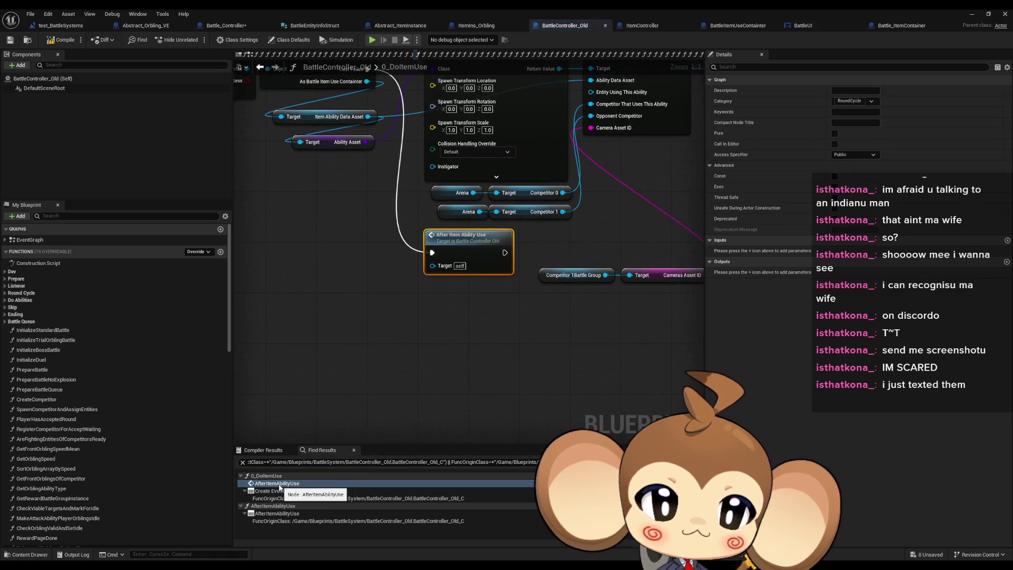
{"action": "left_click_drag", "start_coordinate": [473, 374], "coordinate": [532, 408]}
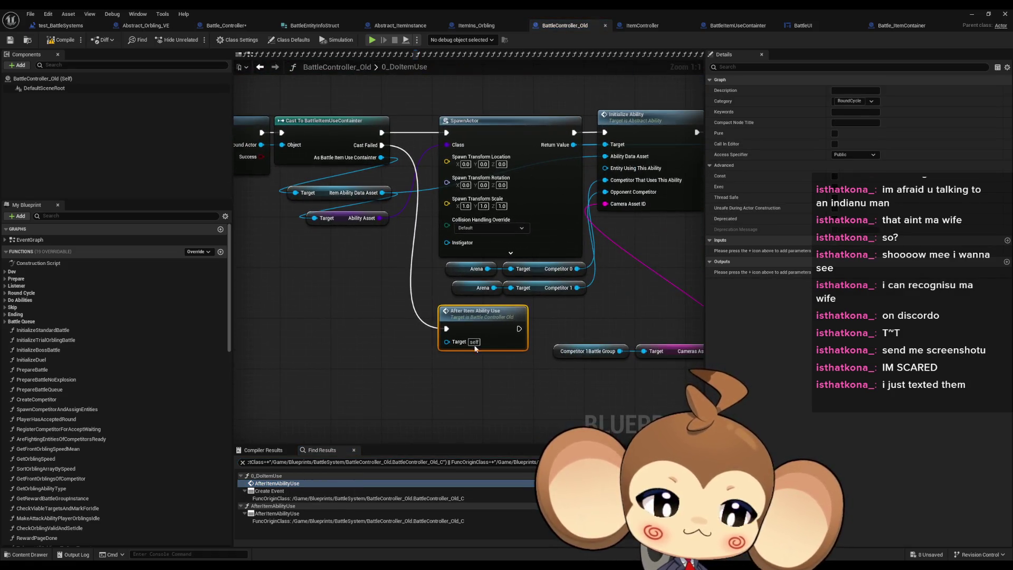
{"action": "double_click", "coordinate": [464, 346]}
{"action": "scroll", "coordinate": [440, 271], "scroll_direction": "up", "scroll_amount": 3}
{"action": "scroll", "coordinate": [440, 274], "scroll_direction": "up", "scroll_amount": 1}
{"action": "left_click", "coordinate": [424, 288]}
{"action": "double_click", "coordinate": [423, 288]}
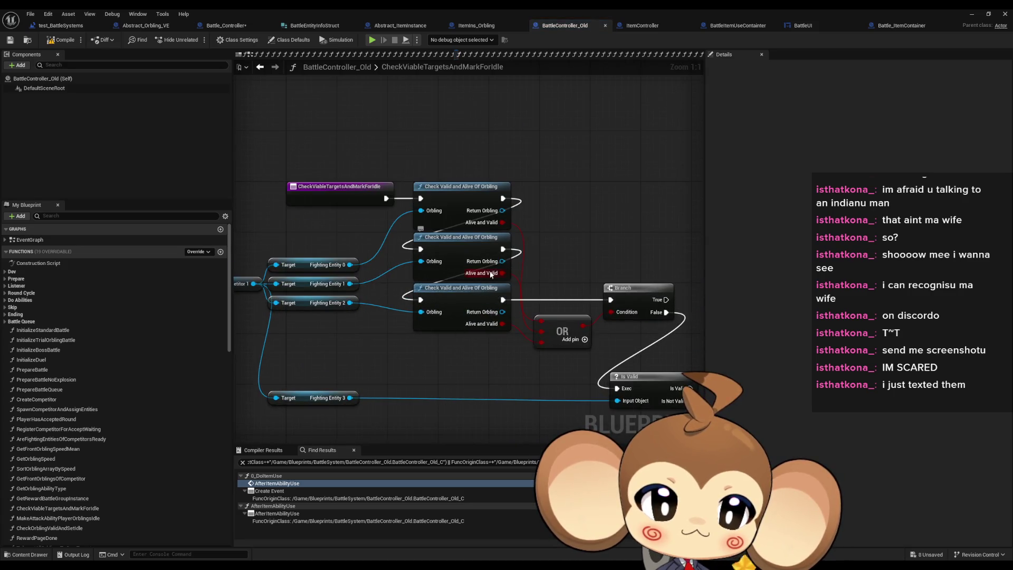
{"action": "left_click", "coordinate": [646, 306]}
{"action": "mouse_move", "coordinate": [659, 311]}
{"action": "left_mouse_down"}
{"action": "mouse_move", "coordinate": [501, 269]}
{"action": "mouse_move", "coordinate": [539, 293]}
{"action": "left_mouse_up"}
{"action": "mouse_move", "coordinate": [352, 274]}
{"action": "left_mouse_down"}
{"action": "mouse_move", "coordinate": [641, 323]}
{"action": "mouse_move", "coordinate": [464, 287]}
{"action": "mouse_move", "coordinate": [501, 291]}
{"action": "left_mouse_up"}
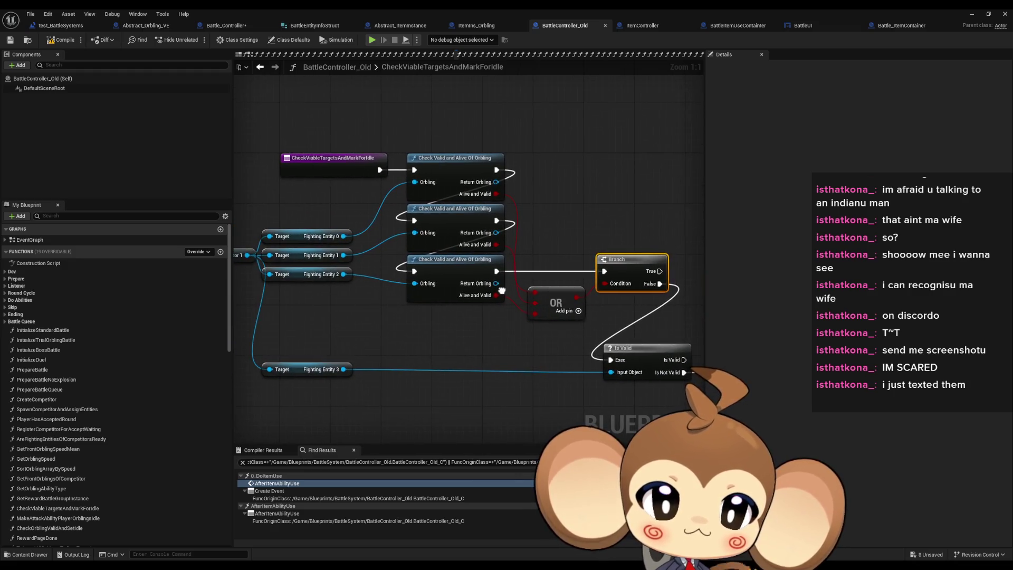
{"action": "mouse_move", "coordinate": [508, 181]}
{"action": "left_mouse_down"}
{"action": "mouse_move", "coordinate": [663, 192]}
{"action": "mouse_move", "coordinate": [659, 213]}
{"action": "mouse_move", "coordinate": [507, 204]}
{"action": "mouse_move", "coordinate": [321, 159]}
{"action": "mouse_move", "coordinate": [310, 156]}
{"action": "mouse_move", "coordinate": [327, 96]}
{"action": "left_mouse_up"}
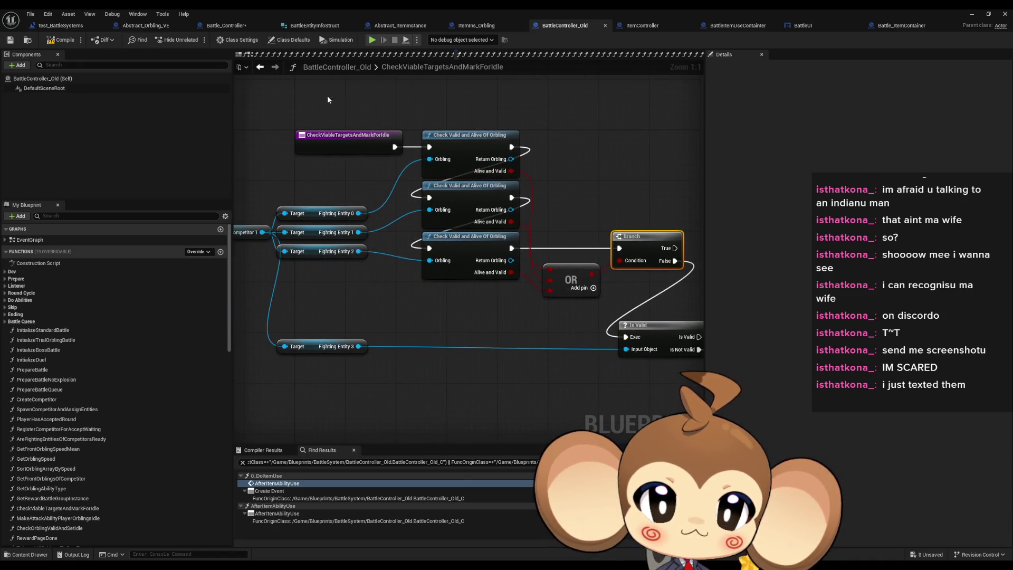
{"action": "left_click", "coordinate": [261, 67]}
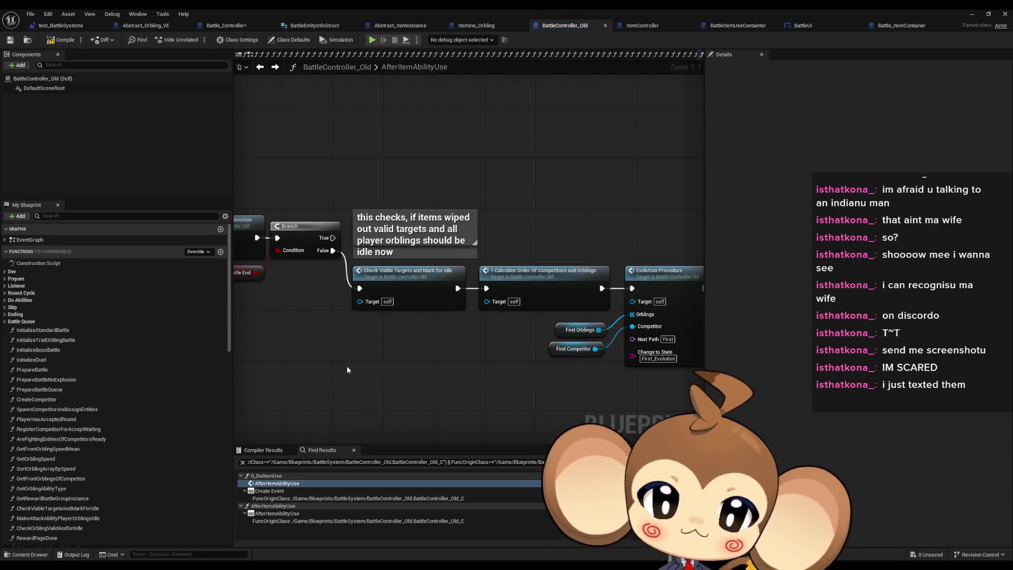
- Add a two-line comment 'Check if oppnent can be attacked / do we need to check both sides?' under the chain
{"action": "type", "text": "cChe"}
{"action": "type", "text": "ck"}
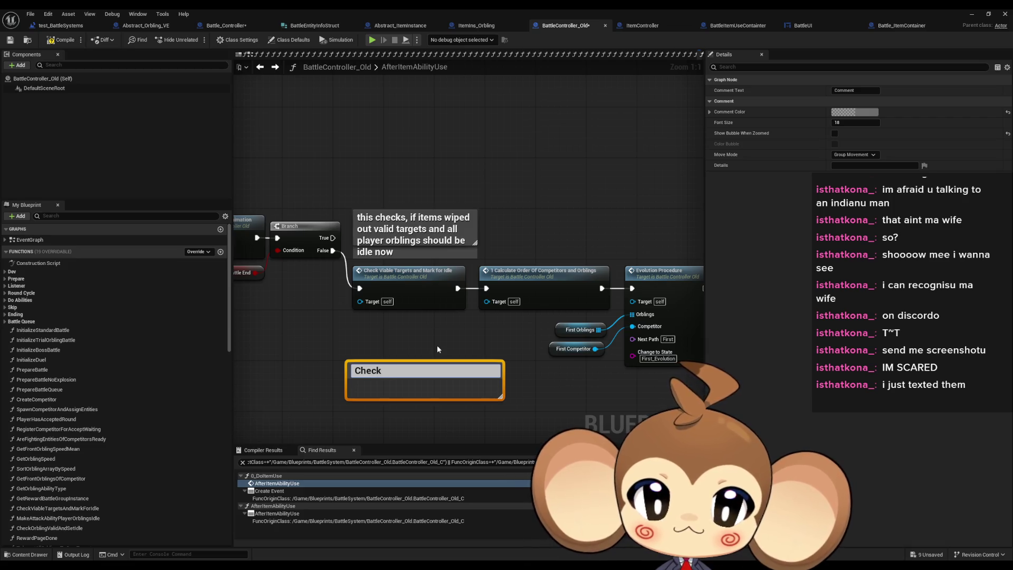
{"action": "type", "text": "ifoppnen"}
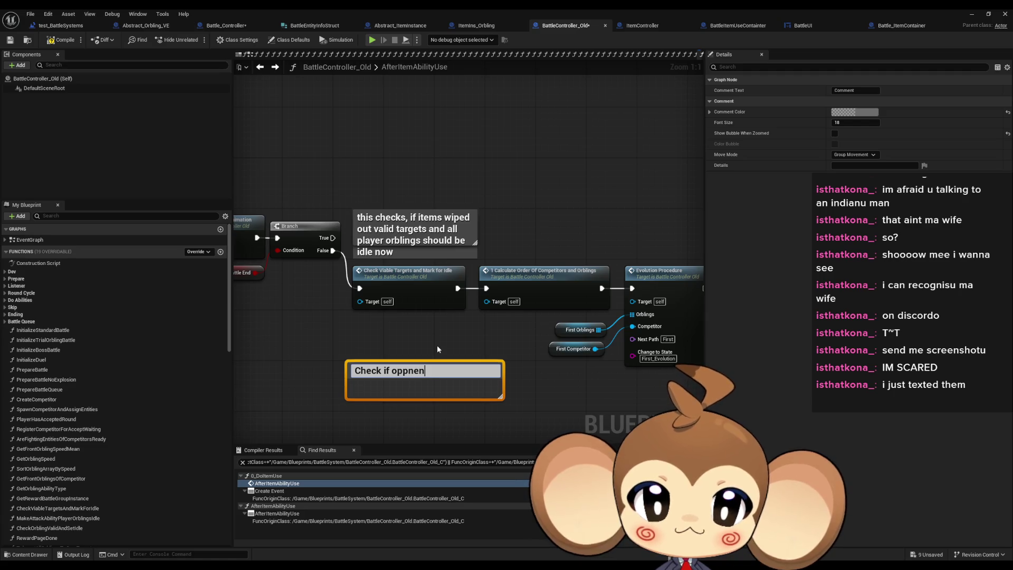
{"action": "type", "text": "t can be at"}
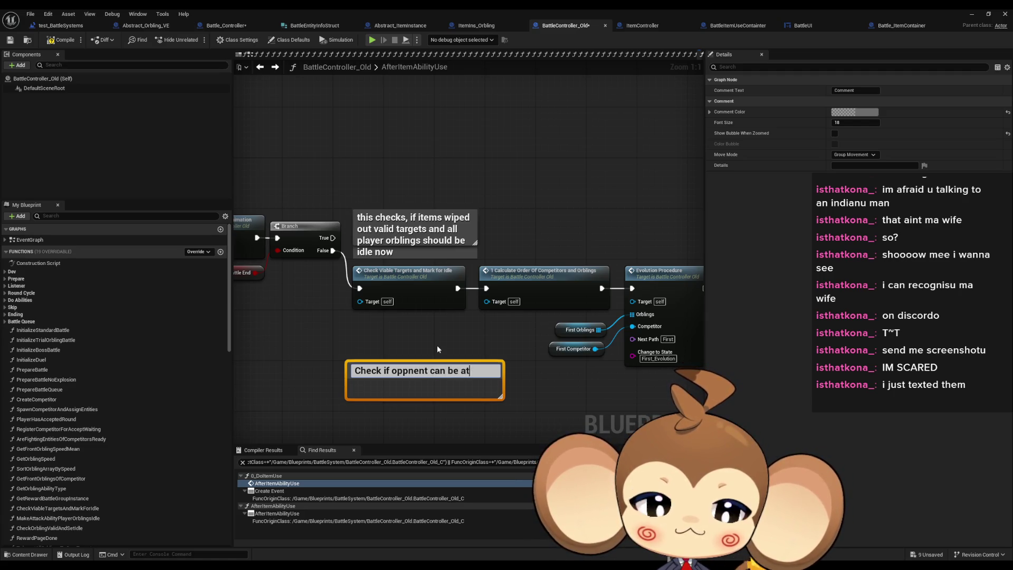
{"action": "type", "text": "tacked"}
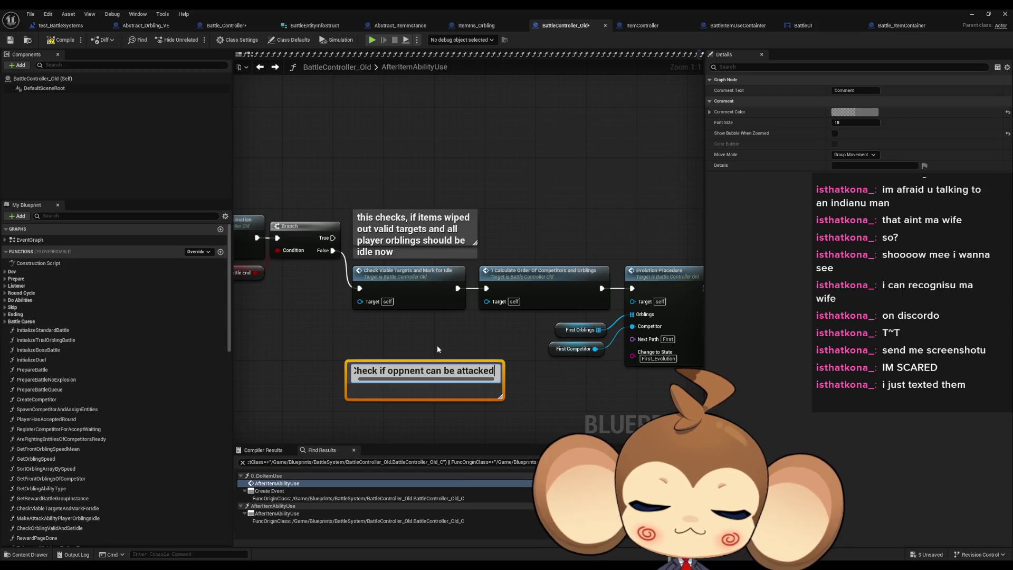
{"action": "key", "text": "shift+Return"}
{"action": "type", "text": "do we need to "}
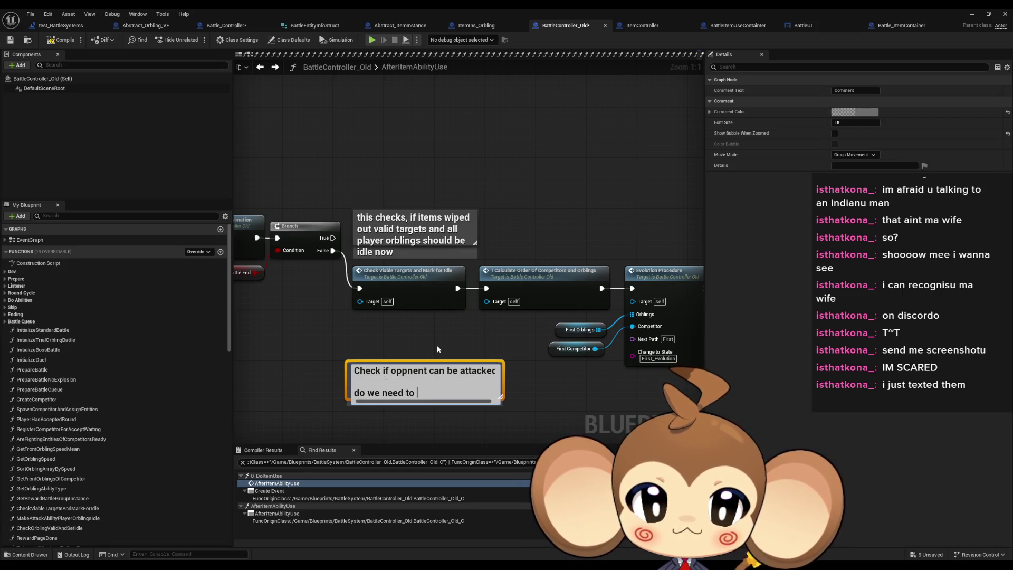
{"action": "type", "text": "check bot"}
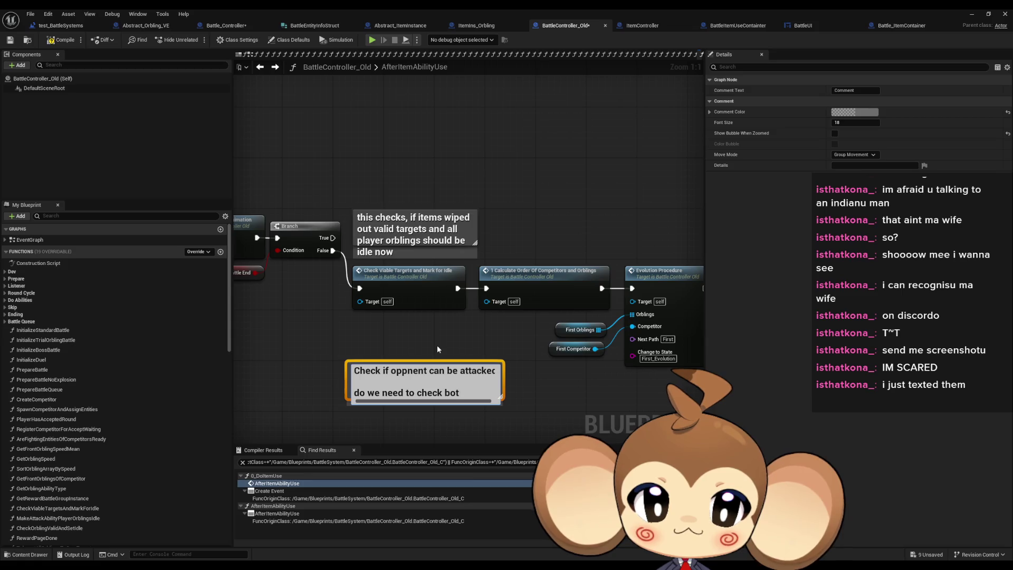
{"action": "type", "text": "h sides?"}
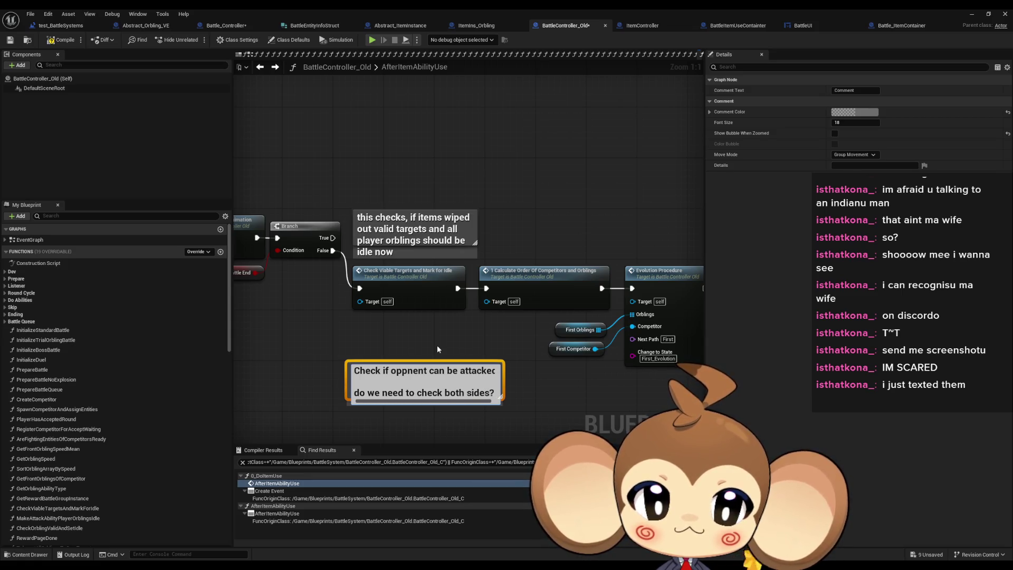
{"action": "key", "text": "Return"}
{"action": "left_click_drag", "start_coordinate": [445, 391], "coordinate": [387, 390]}
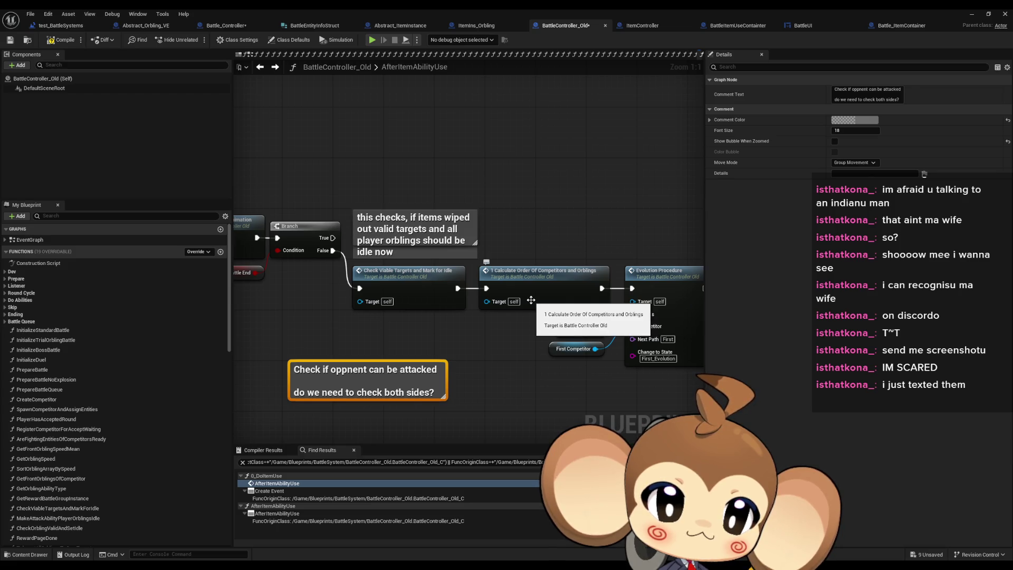
- Move the attack-check comment from BattleController_Old into Battle_Controller's RoundPhase2_ graph
{"action": "key", "text": "Delete"}
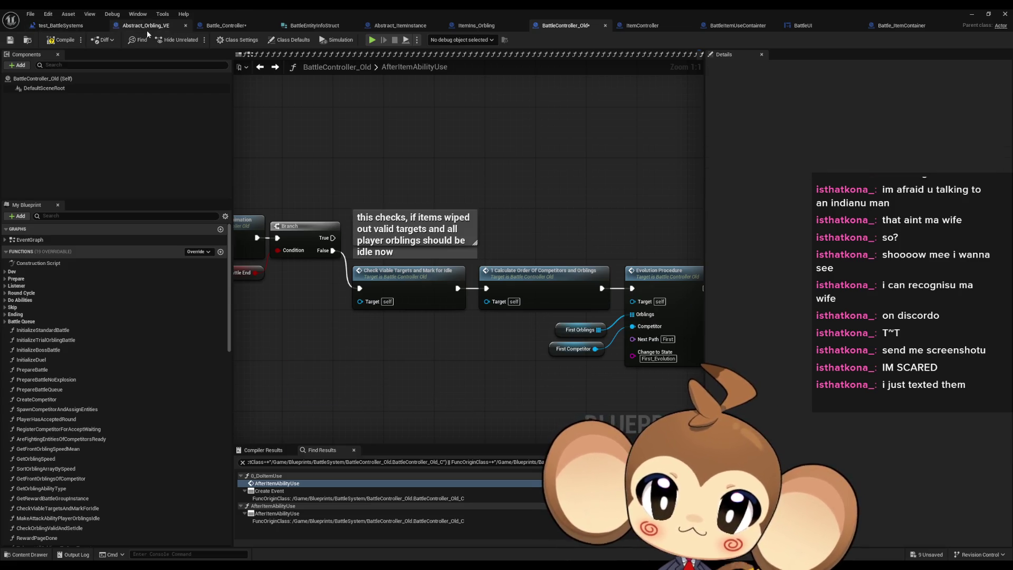
{"action": "left_click", "coordinate": [228, 28]}
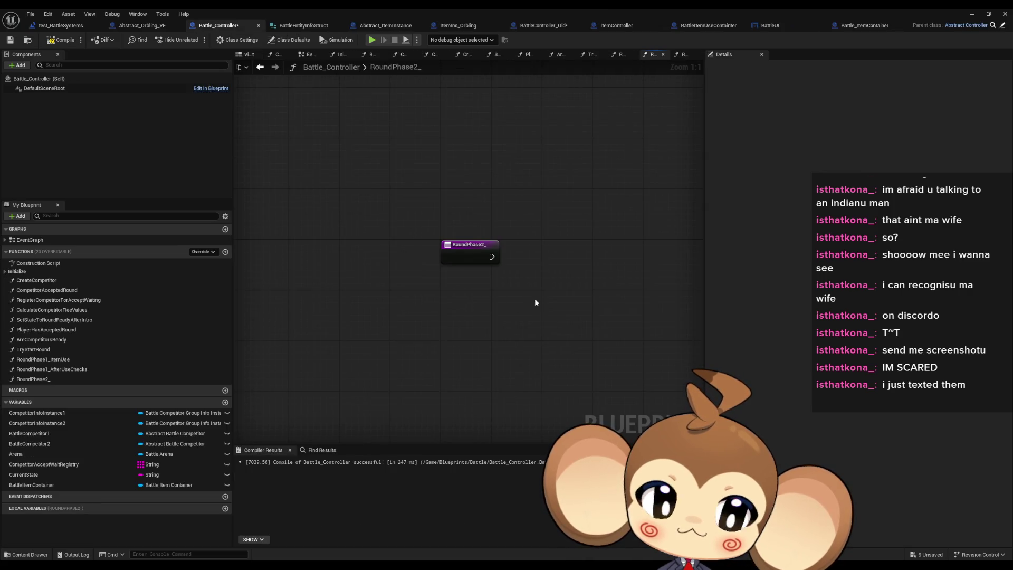
{"action": "key", "text": "ctrl+v"}
{"action": "left_click_drag", "start_coordinate": [584, 314], "coordinate": [603, 308]}
{"action": "left_click", "coordinate": [267, 335]}
- Add a Round Phase 2 call to the RoundPhase1_AfterUseChecks graph
{"action": "double_click", "coordinate": [111, 359]}
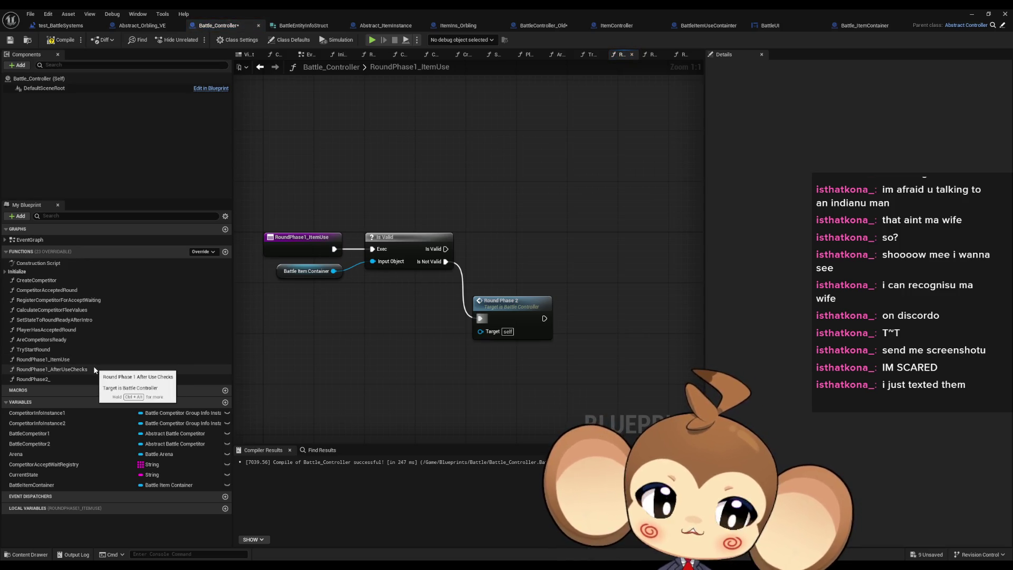
{"action": "double_click", "coordinate": [93, 368]}
{"action": "left_click", "coordinate": [32, 378]}
{"action": "left_click_drag", "start_coordinate": [32, 379], "coordinate": [609, 245]}
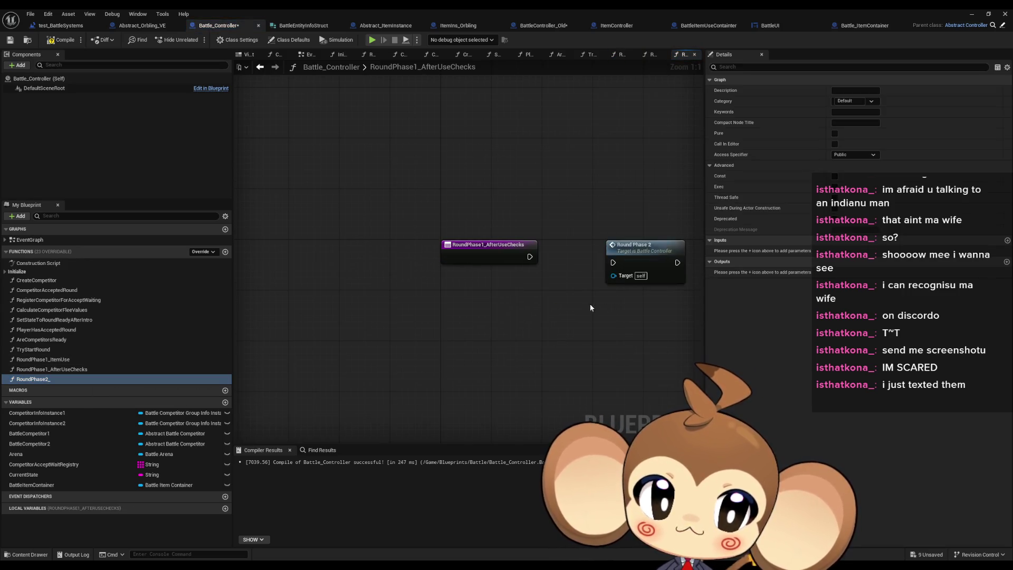
{"action": "left_click_drag", "start_coordinate": [595, 305], "coordinate": [414, 280]}
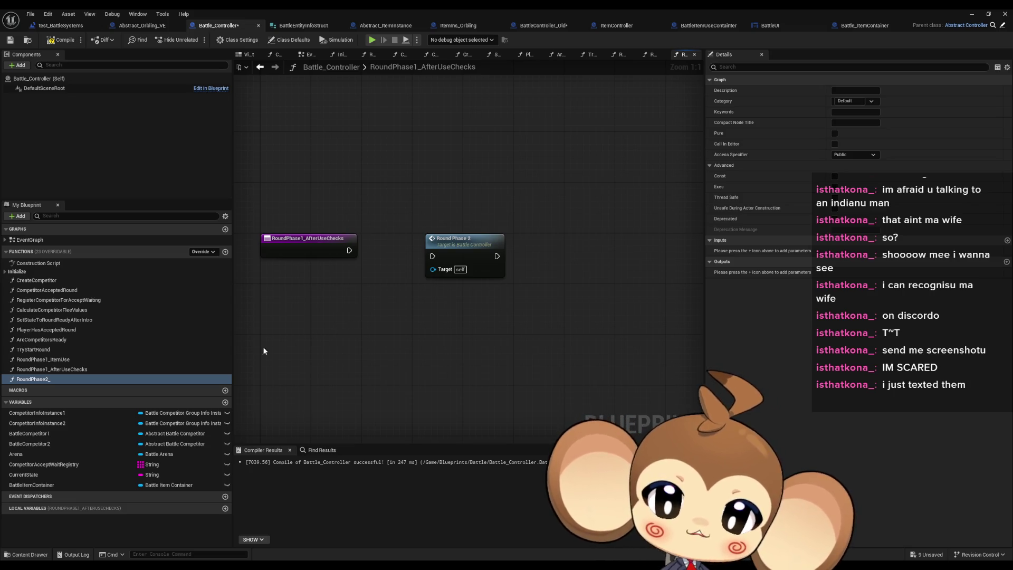
- Reopen the RoundPhase2_ graph and compare it against BattleController_Old
{"action": "double_click", "coordinate": [52, 378]}
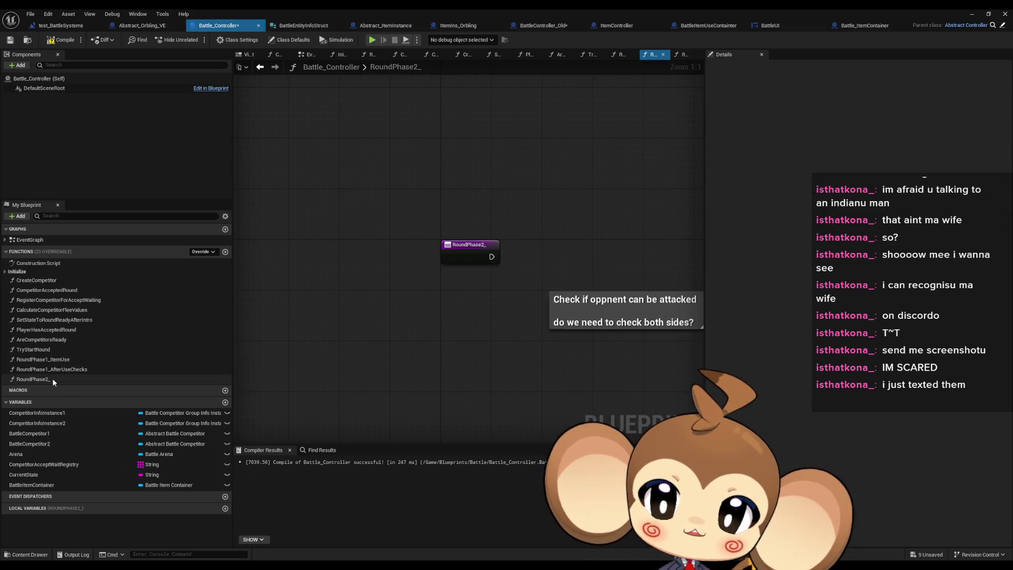
{"action": "left_click_drag", "start_coordinate": [430, 406], "coordinate": [309, 408]}
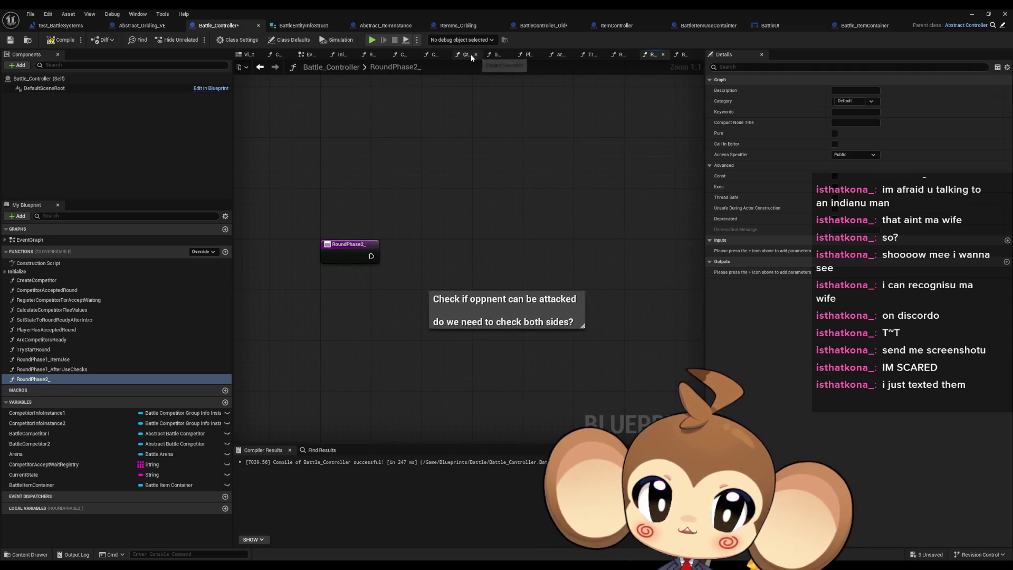
{"action": "left_click", "coordinate": [545, 27]}
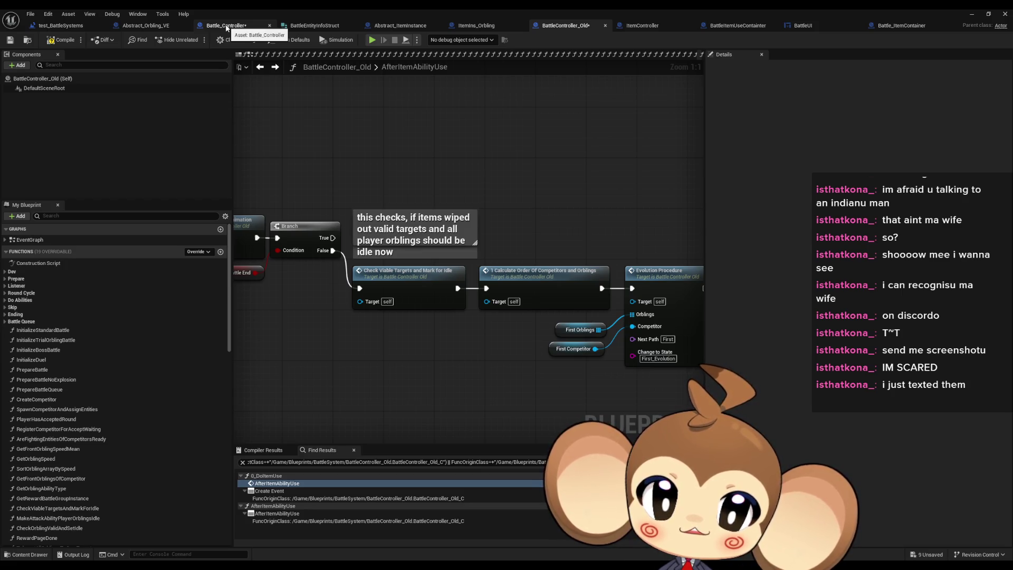
{"action": "left_click", "coordinate": [227, 26]}
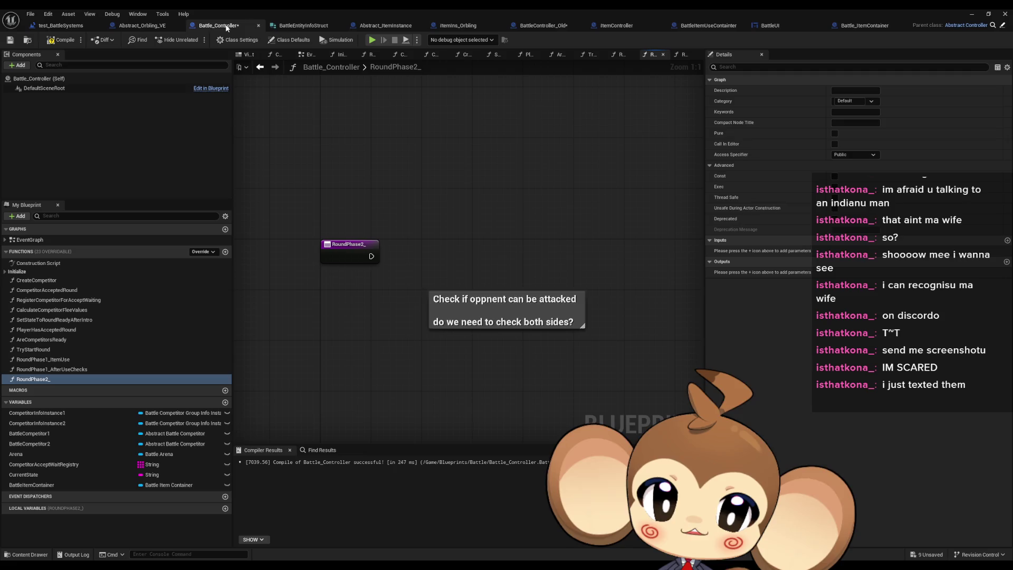
- Cut the comment from RoundPhase2_ and paste it above the nodes in RoundPhase1_AfterUseChecks
{"action": "left_click", "coordinate": [454, 299]}
{"action": "key", "text": "ctrl+x"}
{"action": "left_click", "coordinate": [64, 370]}
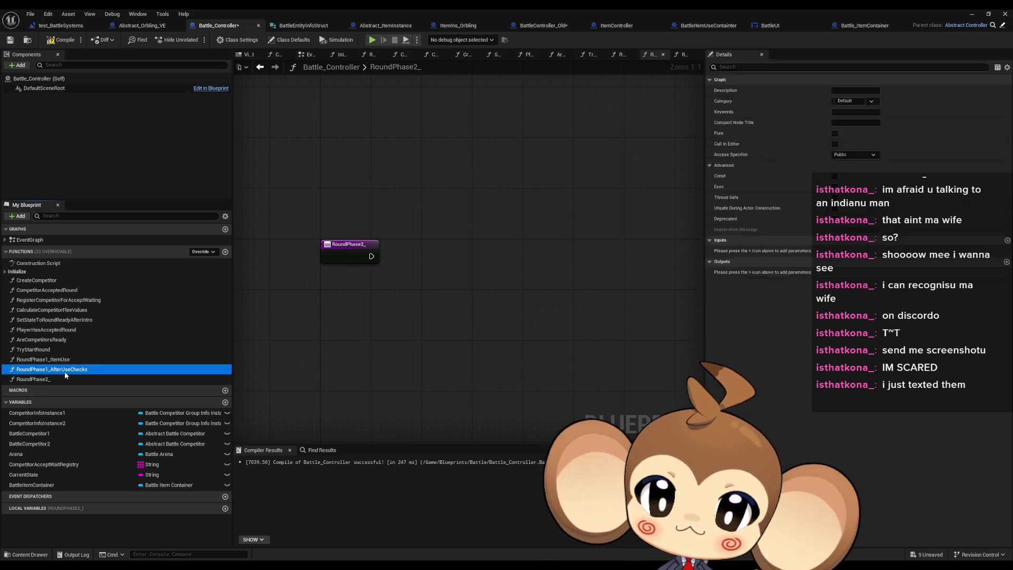
{"action": "double_click", "coordinate": [65, 369]}
{"action": "key", "text": "ctrl+v"}
{"action": "left_click", "coordinate": [590, 258]}
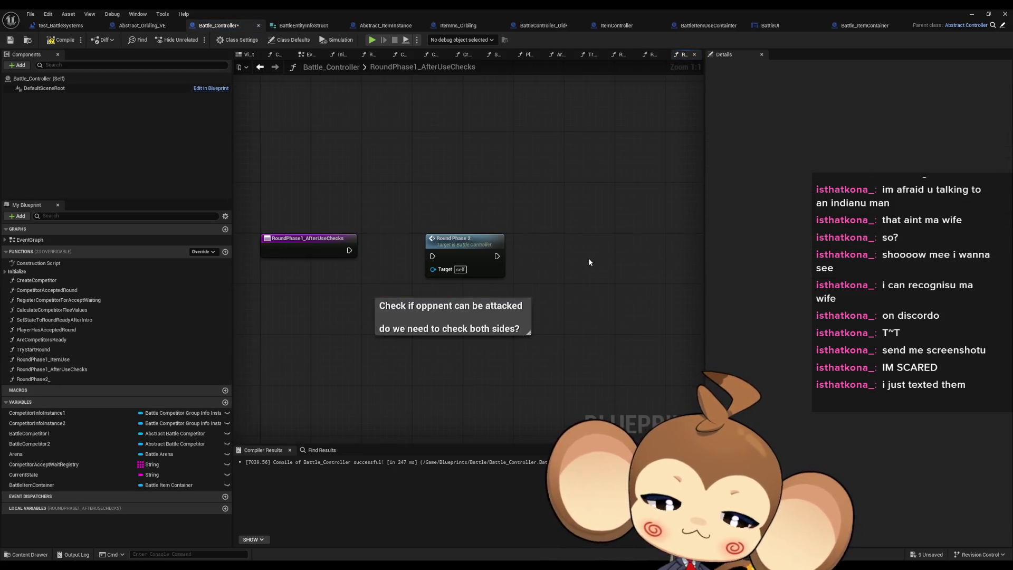
{"action": "mouse_move", "coordinate": [415, 309]}
{"action": "left_mouse_down"}
{"action": "mouse_move", "coordinate": [389, 217]}
{"action": "mouse_move", "coordinate": [363, 182]}
{"action": "left_mouse_up"}
- Return to the now-empty RoundPhase2_ graph after another look at BattleController_Old
{"action": "double_click", "coordinate": [35, 377]}
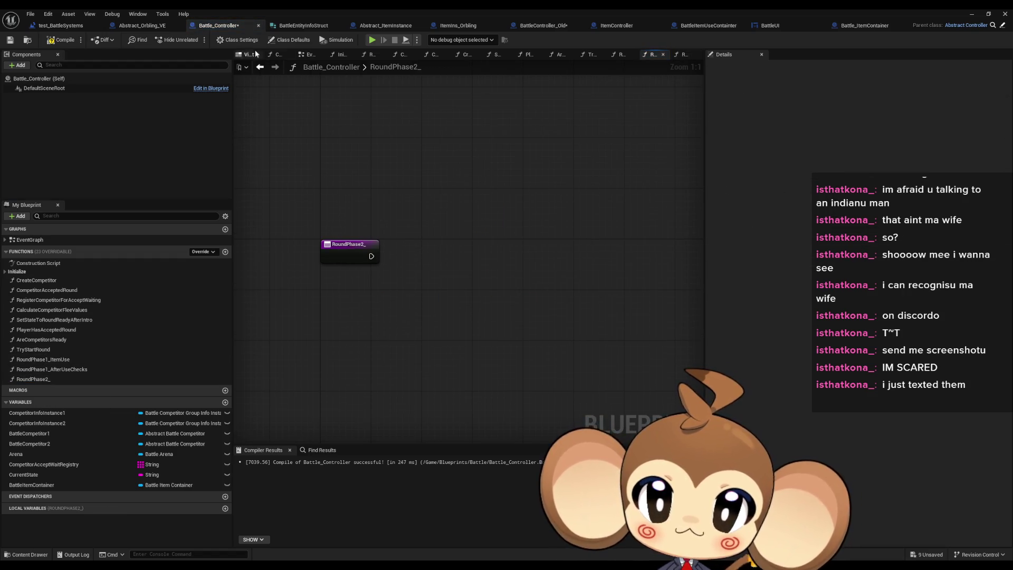
{"action": "left_click", "coordinate": [551, 25]}
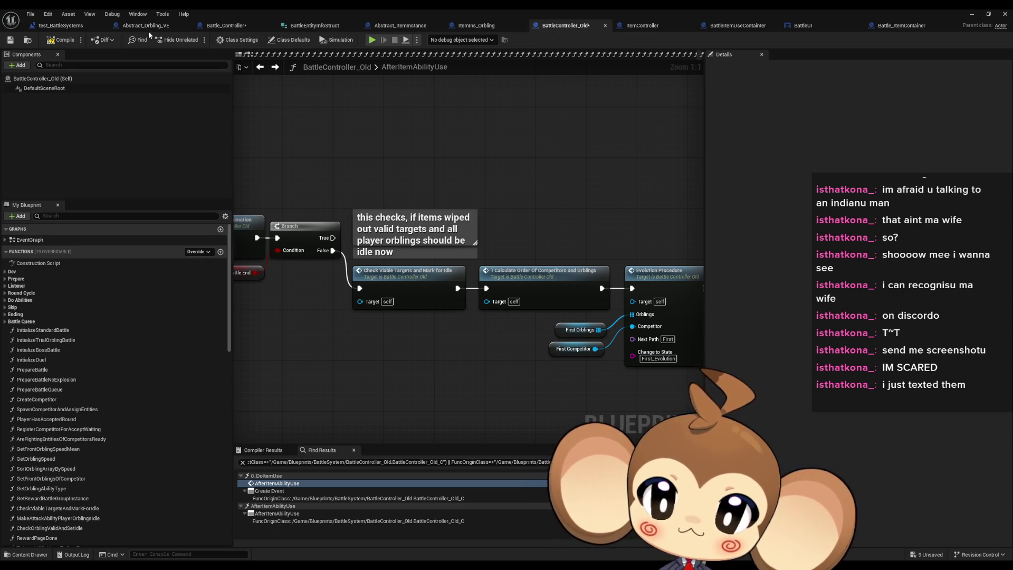
{"action": "left_click", "coordinate": [226, 26]}
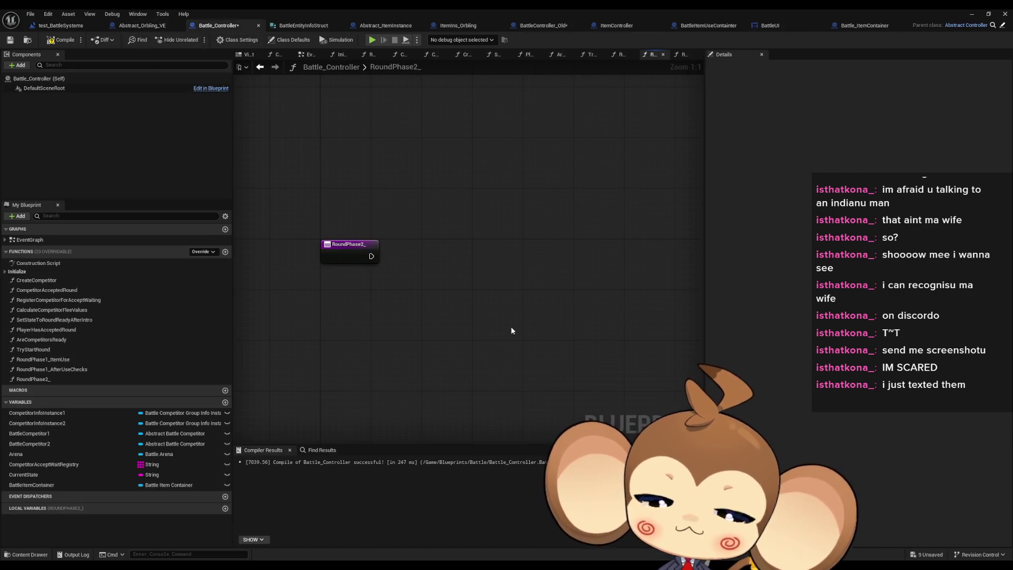
{"action": "left_click_drag", "start_coordinate": [500, 321], "coordinate": [452, 332]}
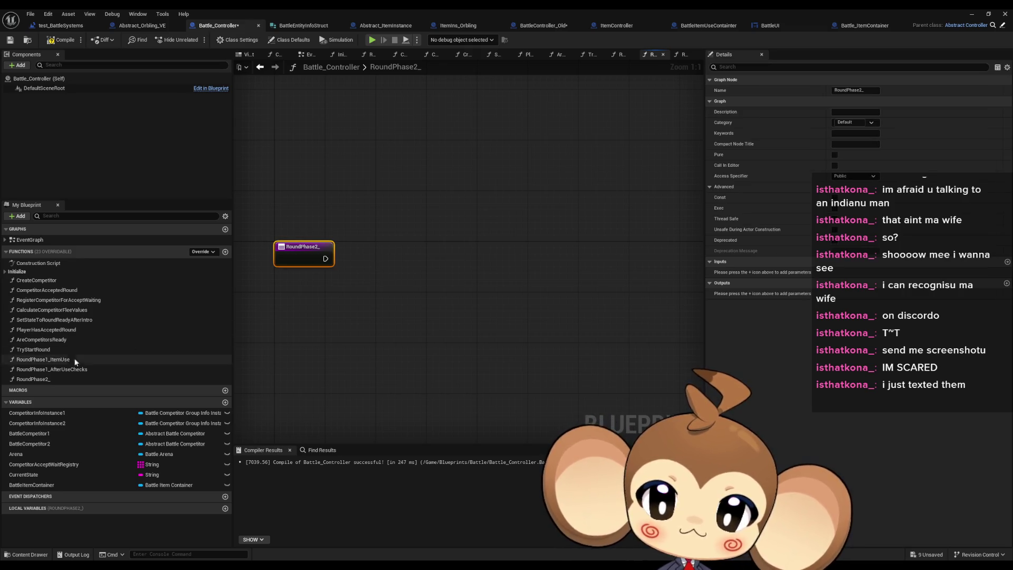
- Rename RoundPhase2_ to RoundPhase2_CalculateOrderOfCompetitorsAndOrblings
{"action": "left_click", "coordinate": [80, 378]}
{"action": "key", "text": "F2"}
{"action": "type", "text": "RoundPhase2_CalculateOrderO"}
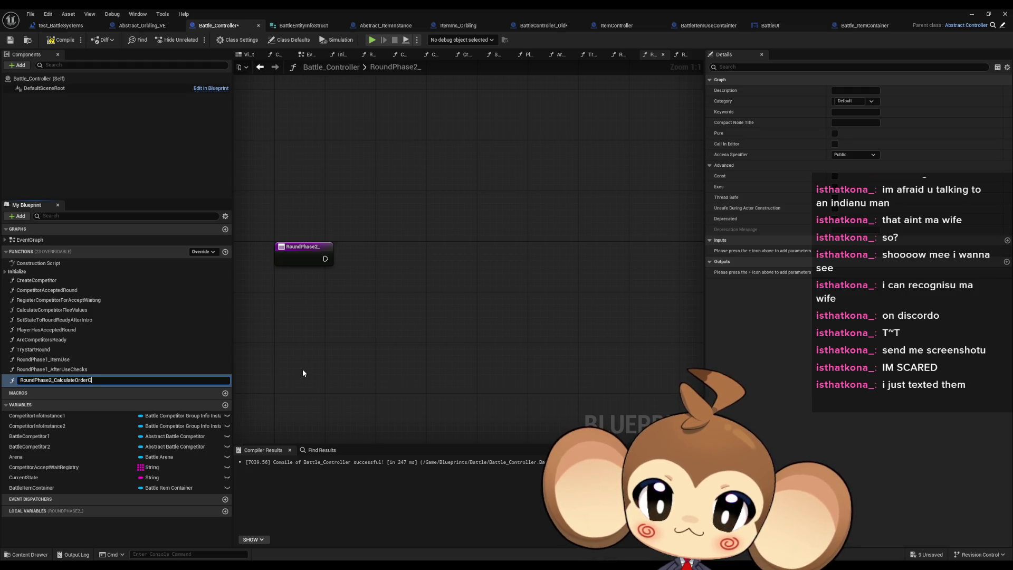
{"action": "type", "text": "titorsAndOr"}
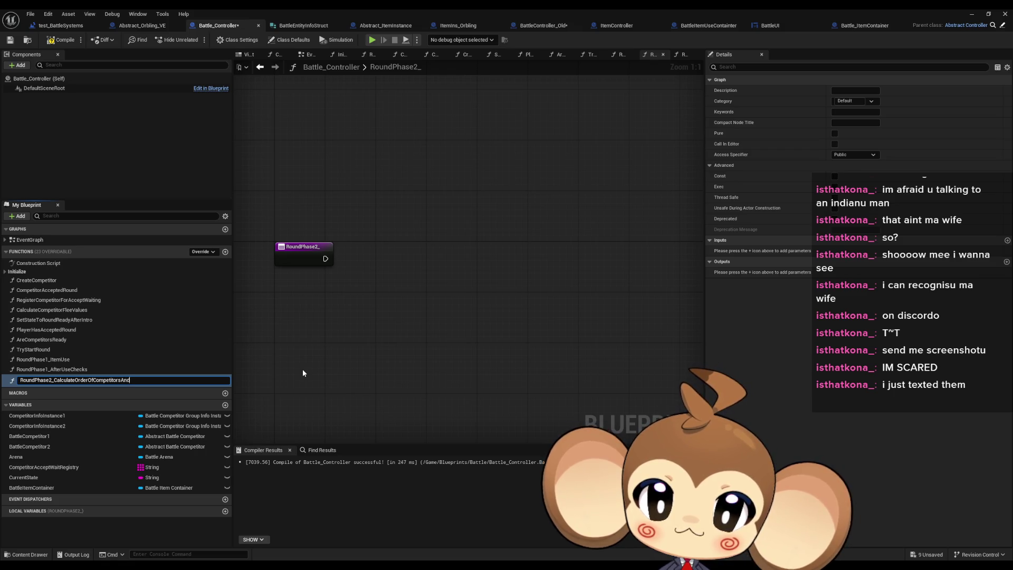
{"action": "type", "text": "blings"}
{"action": "key", "text": "Return"}
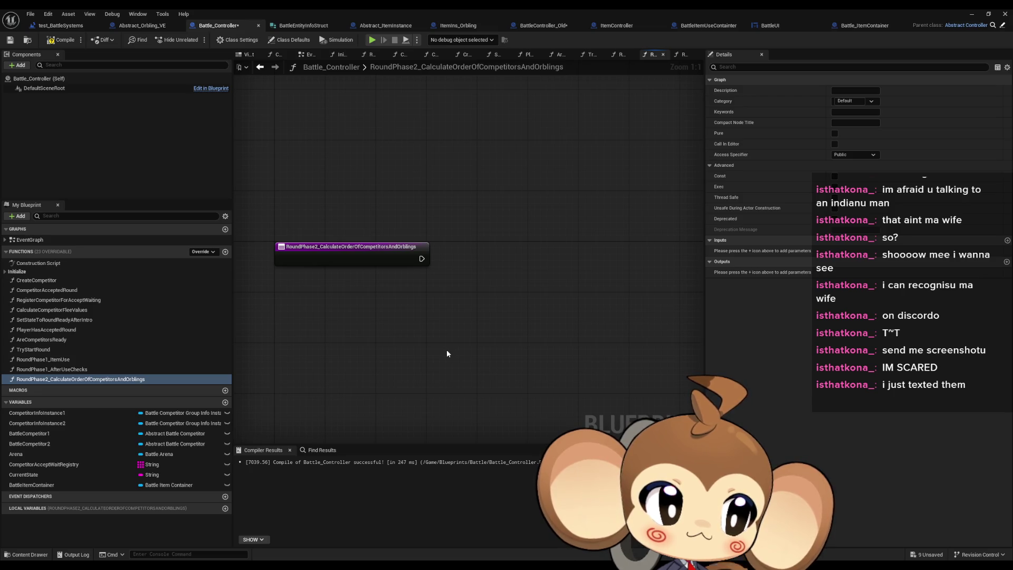
- Inspect the renamed function's graph and its lone entry node
{"action": "left_click_drag", "start_coordinate": [429, 294], "coordinate": [495, 296]}
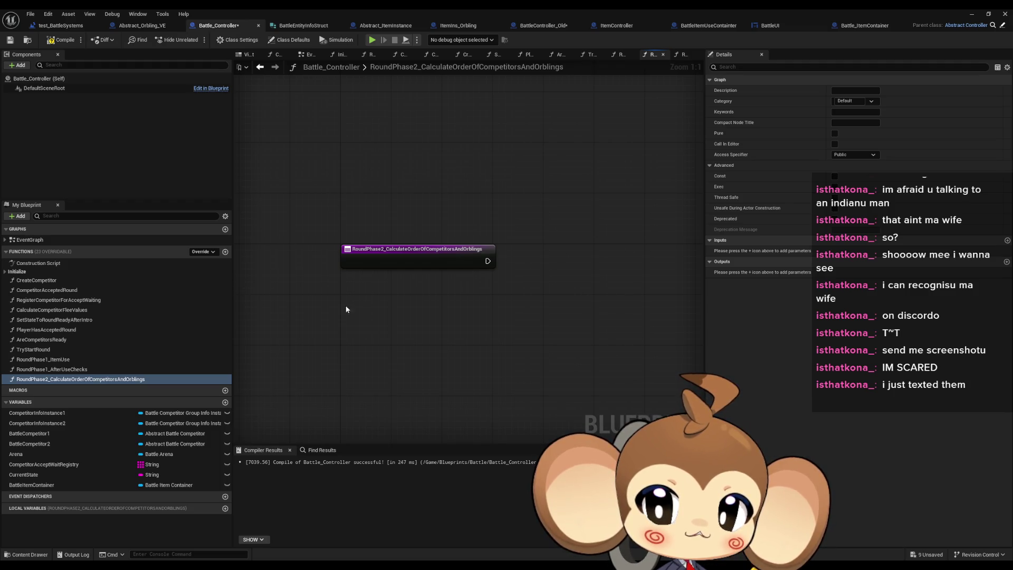
{"action": "mouse_move", "coordinate": [331, 167]}
{"action": "left_mouse_down"}
{"action": "mouse_move", "coordinate": [468, 264]}
{"action": "mouse_move", "coordinate": [507, 317]}
{"action": "left_mouse_up"}
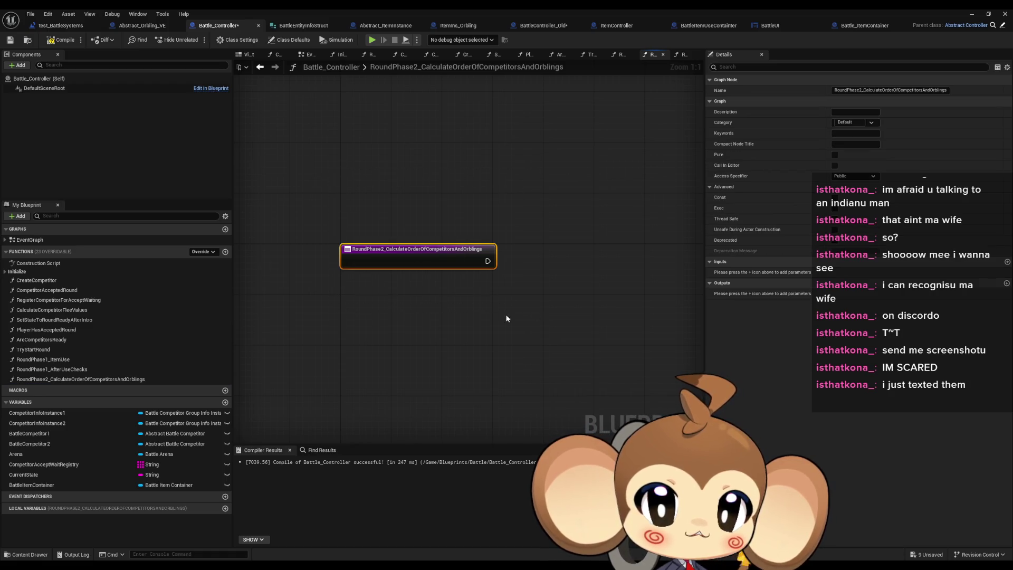
{"action": "left_click", "coordinate": [59, 379]}
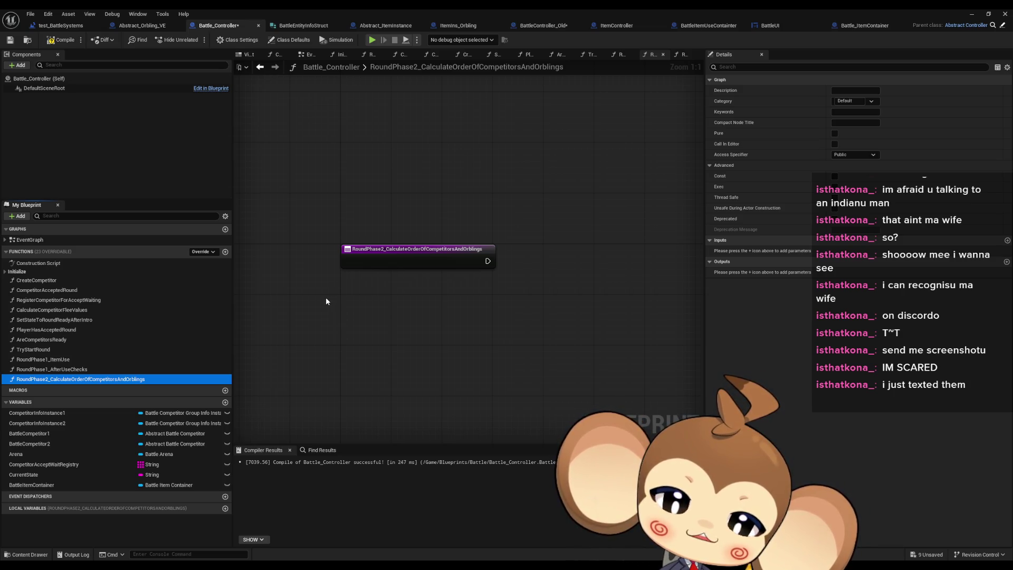
{"action": "left_click", "coordinate": [323, 299]}
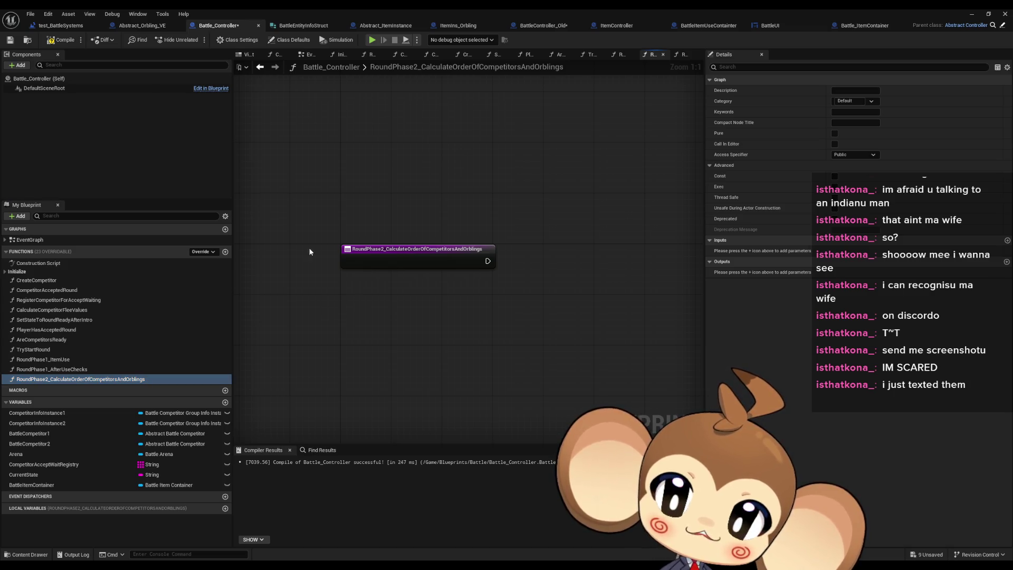
- Look over TryStartRound's 'Calculate which competitor starts', 'keep in mind' and 'Evolution' comments
{"action": "double_click", "coordinate": [32, 349]}
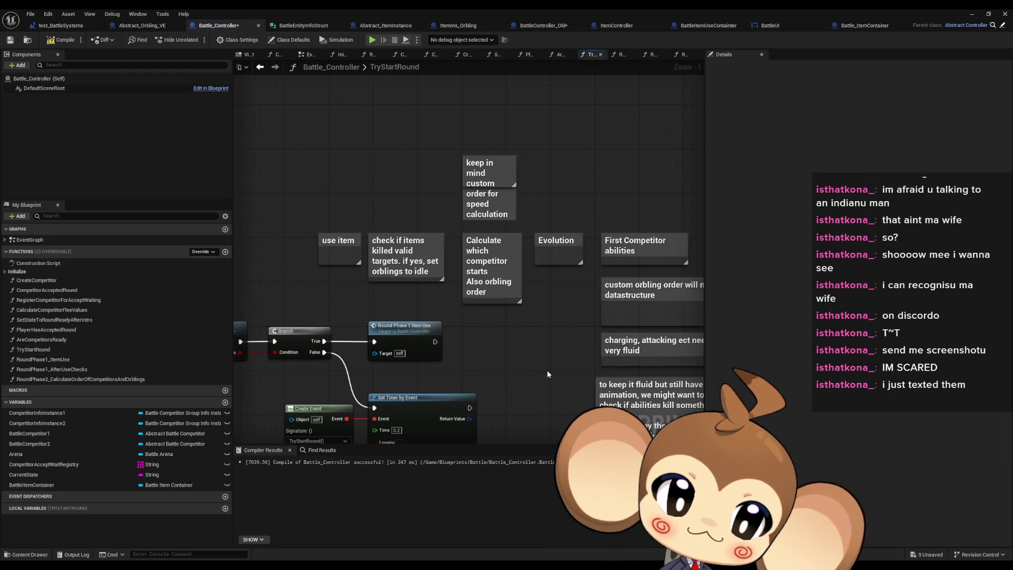
{"action": "left_click", "coordinate": [503, 292]}
{"action": "mouse_move", "coordinate": [438, 132]}
{"action": "left_mouse_down"}
{"action": "mouse_move", "coordinate": [529, 200]}
{"action": "mouse_move", "coordinate": [425, 189]}
{"action": "left_mouse_up"}
{"action": "left_click", "coordinate": [446, 248]}
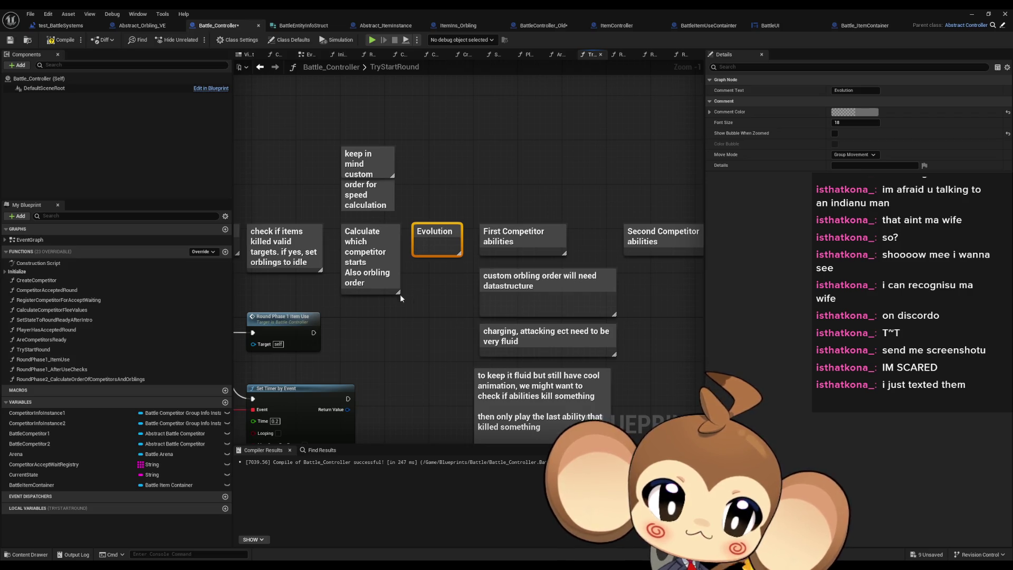
{"action": "left_click_drag", "start_coordinate": [456, 299], "coordinate": [396, 299]}
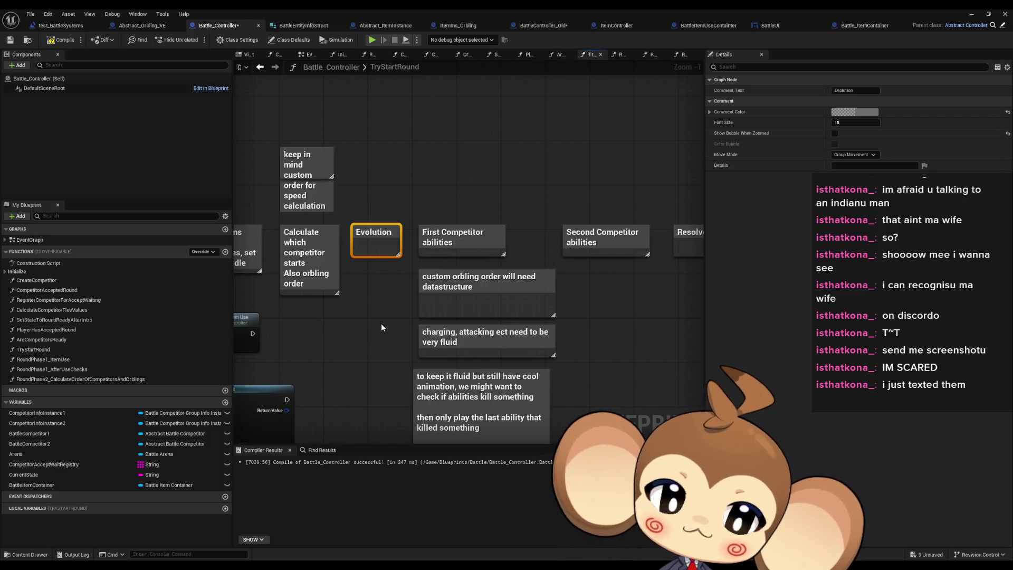
{"action": "left_click_drag", "start_coordinate": [381, 324], "coordinate": [405, 335]}
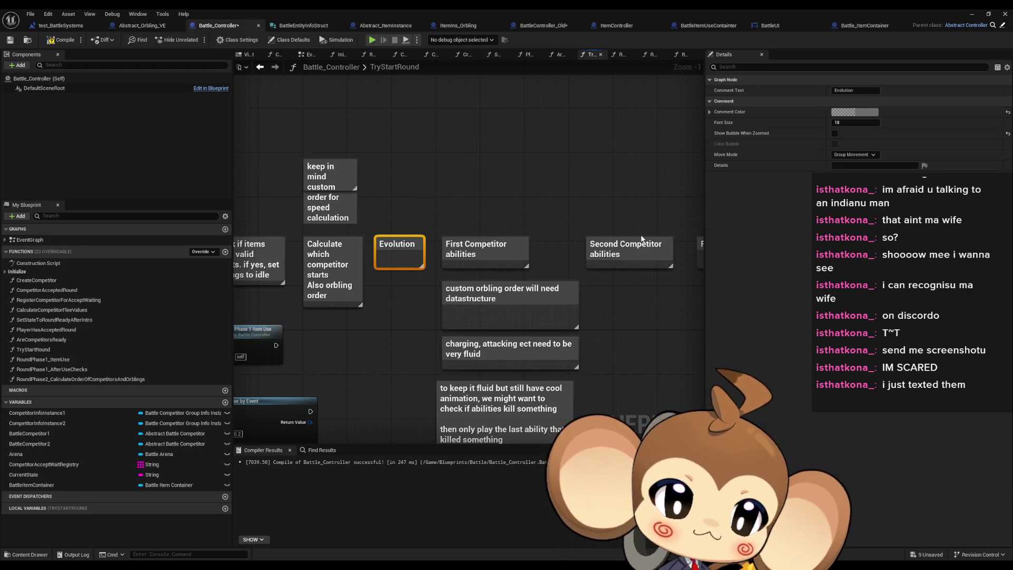
{"action": "mouse_move", "coordinate": [643, 237]}
{"action": "left_mouse_down"}
{"action": "mouse_move", "coordinate": [452, 244]}
{"action": "mouse_move", "coordinate": [637, 251]}
{"action": "left_mouse_up"}
{"action": "mouse_move", "coordinate": [457, 235]}
{"action": "left_mouse_down"}
{"action": "mouse_move", "coordinate": [677, 226]}
{"action": "mouse_move", "coordinate": [686, 205]}
{"action": "left_mouse_up"}
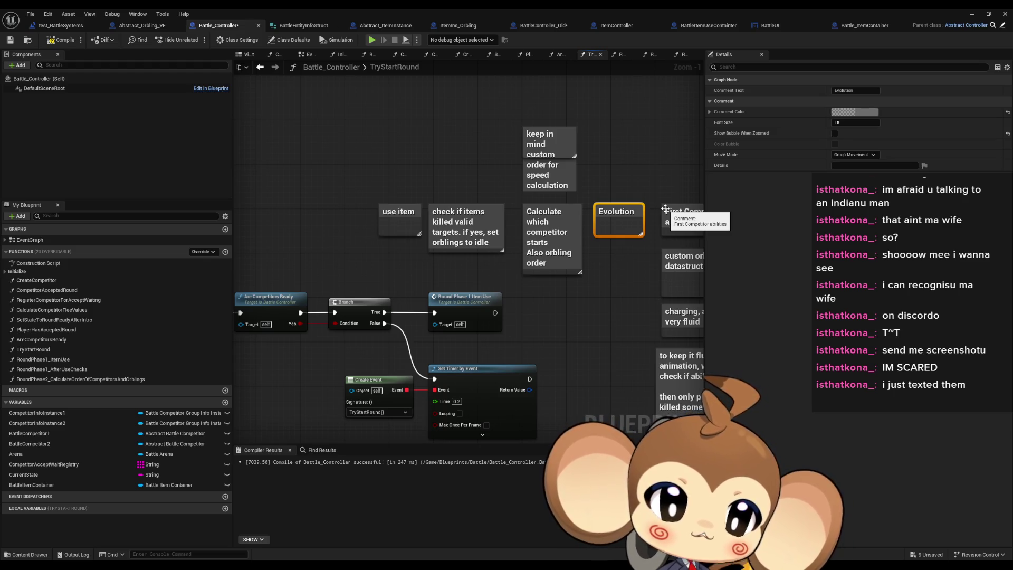
{"action": "mouse_move", "coordinate": [638, 259]}
{"action": "left_mouse_down"}
{"action": "mouse_move", "coordinate": [655, 247]}
{"action": "mouse_move", "coordinate": [634, 303]}
{"action": "left_mouse_up"}
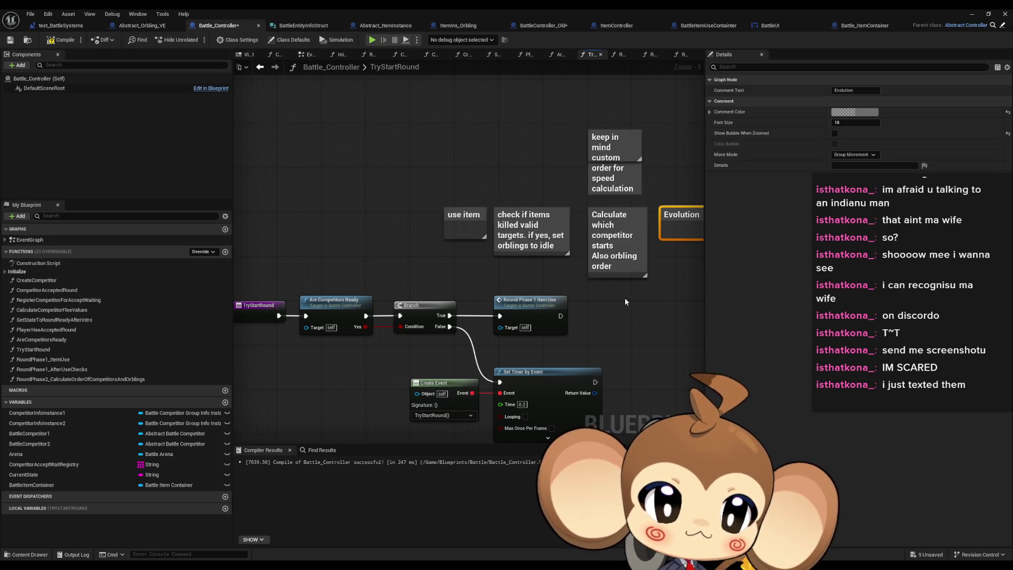
{"action": "mouse_move", "coordinate": [625, 302]}
{"action": "left_mouse_down"}
{"action": "mouse_move", "coordinate": [527, 298]}
{"action": "mouse_move", "coordinate": [599, 278]}
{"action": "mouse_move", "coordinate": [508, 282]}
{"action": "mouse_move", "coordinate": [416, 266]}
{"action": "left_mouse_up"}
{"action": "mouse_move", "coordinate": [471, 181]}
{"action": "left_mouse_down"}
{"action": "mouse_move", "coordinate": [524, 262]}
{"action": "mouse_move", "coordinate": [454, 354]}
{"action": "mouse_move", "coordinate": [352, 268]}
{"action": "left_mouse_up"}
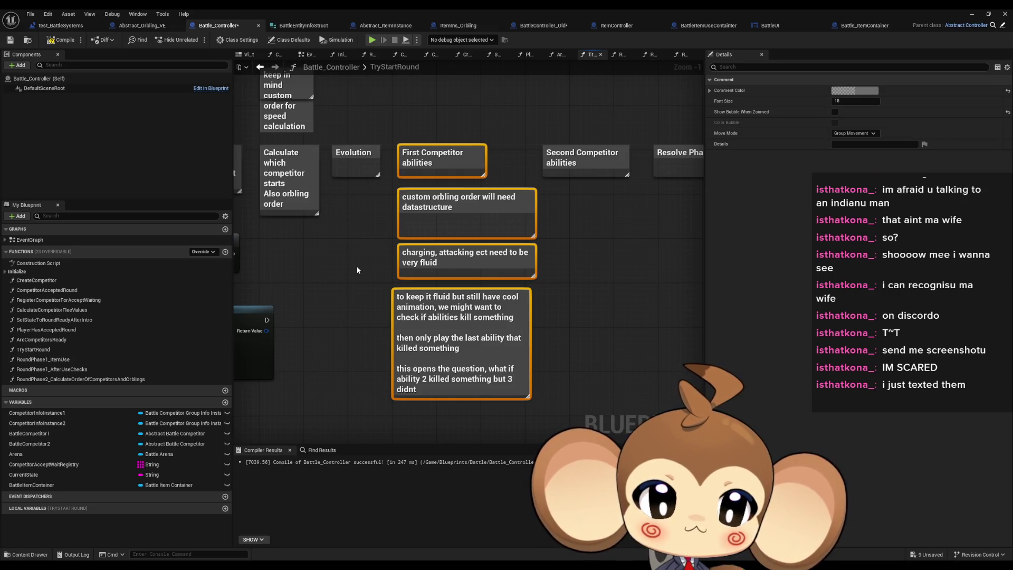
{"action": "left_click_drag", "start_coordinate": [357, 269], "coordinate": [447, 299]}
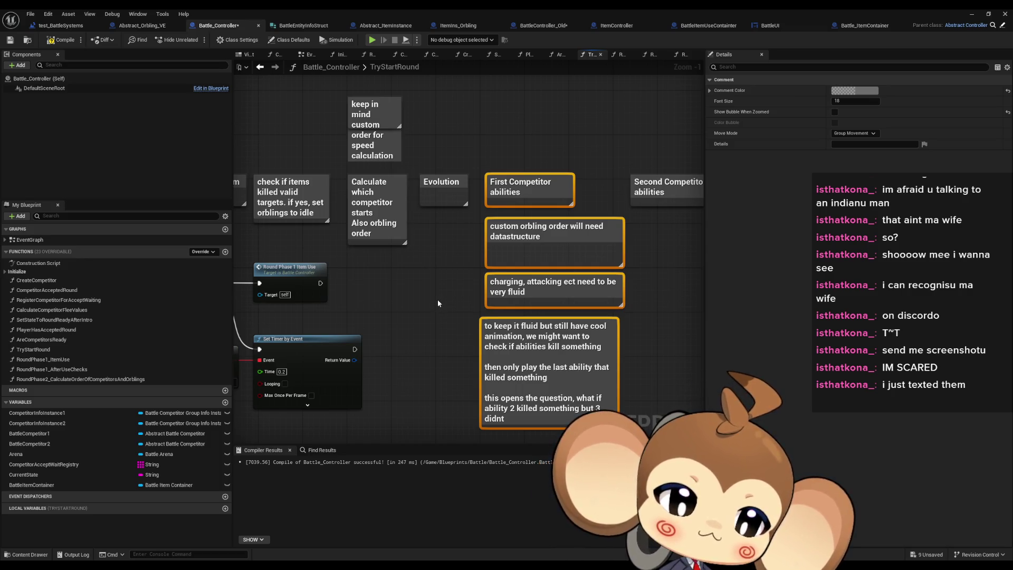
- Create an empty RoundPhase3_Evolution function, then go back to the TryStartRound graph
{"action": "left_click_drag", "start_coordinate": [438, 300], "coordinate": [479, 292]}
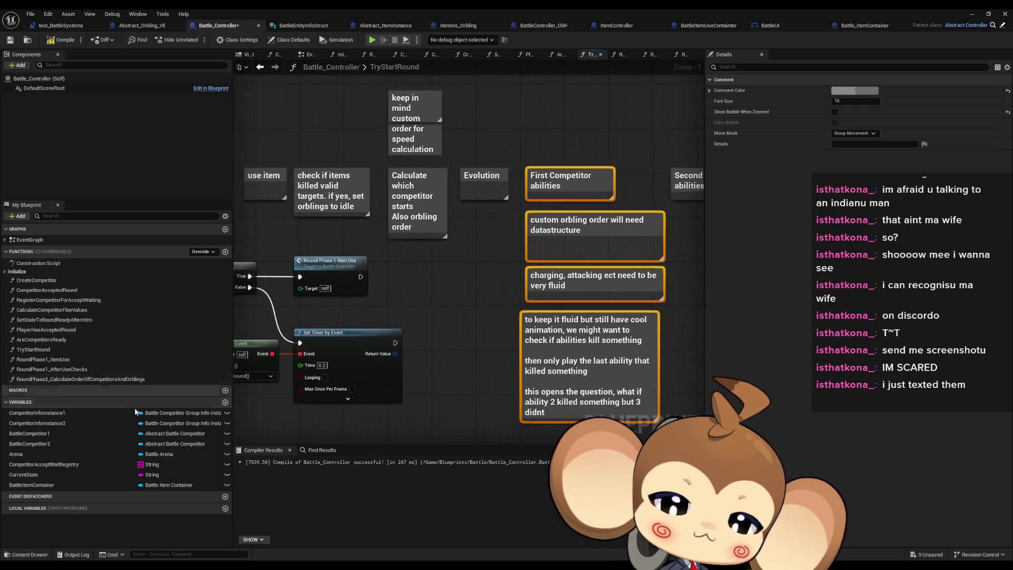
{"action": "double_click", "coordinate": [62, 381]}
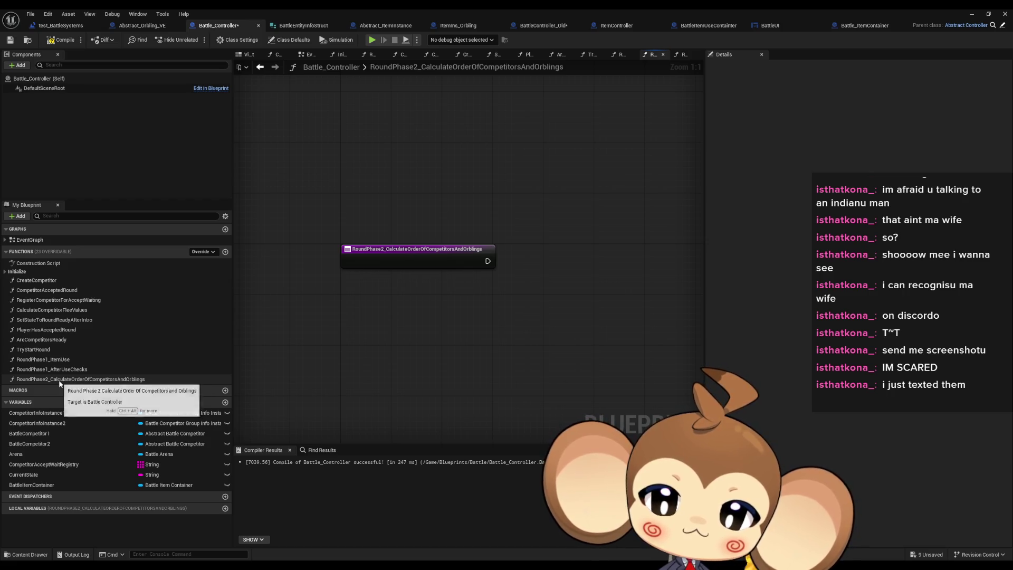
{"action": "left_click", "coordinate": [225, 252]}
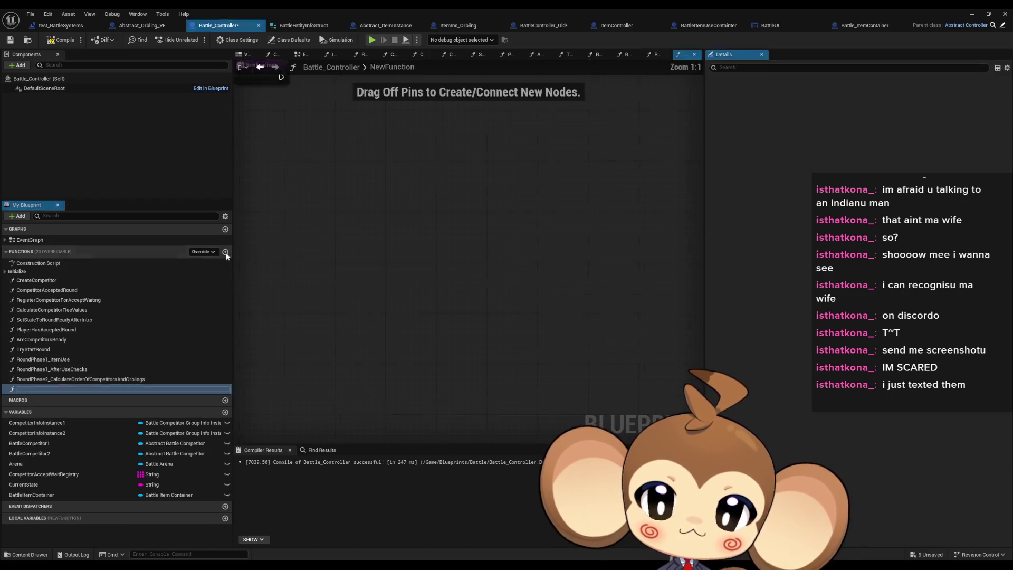
{"action": "type", "text": "Roun"}
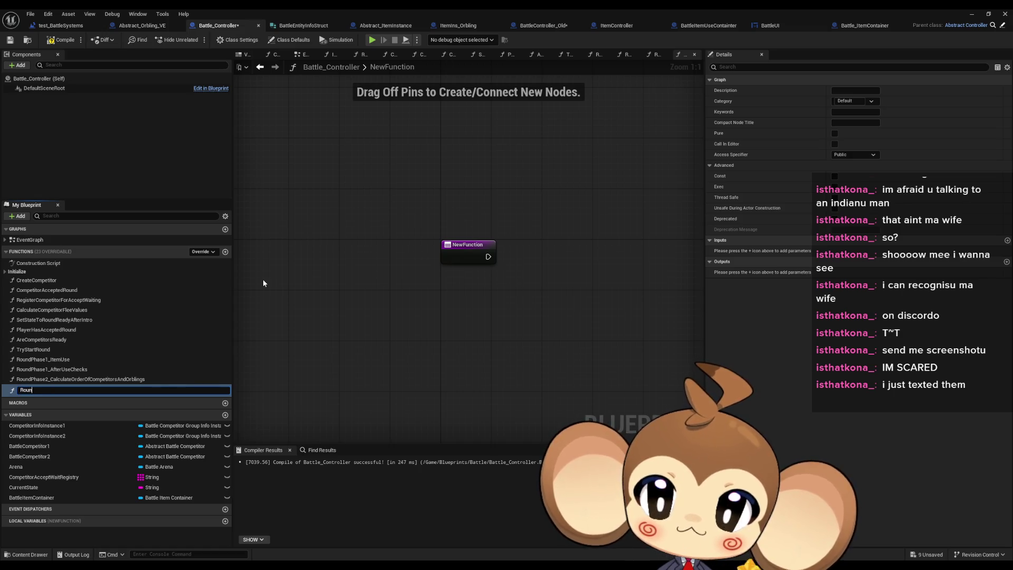
{"action": "type", "text": "dPhase"}
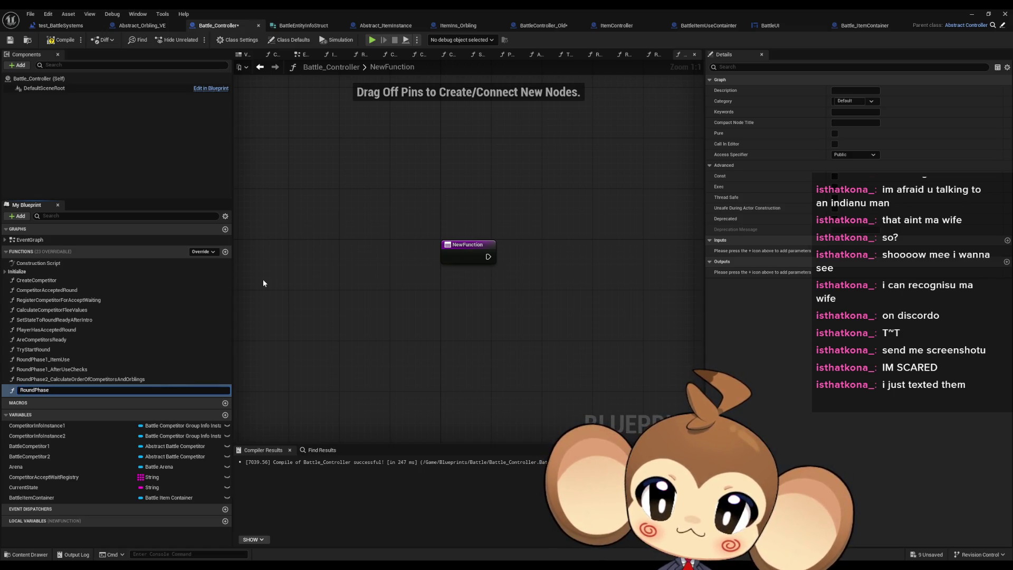
{"action": "type", "text": "3_Evolution"}
{"action": "key", "text": "Return"}
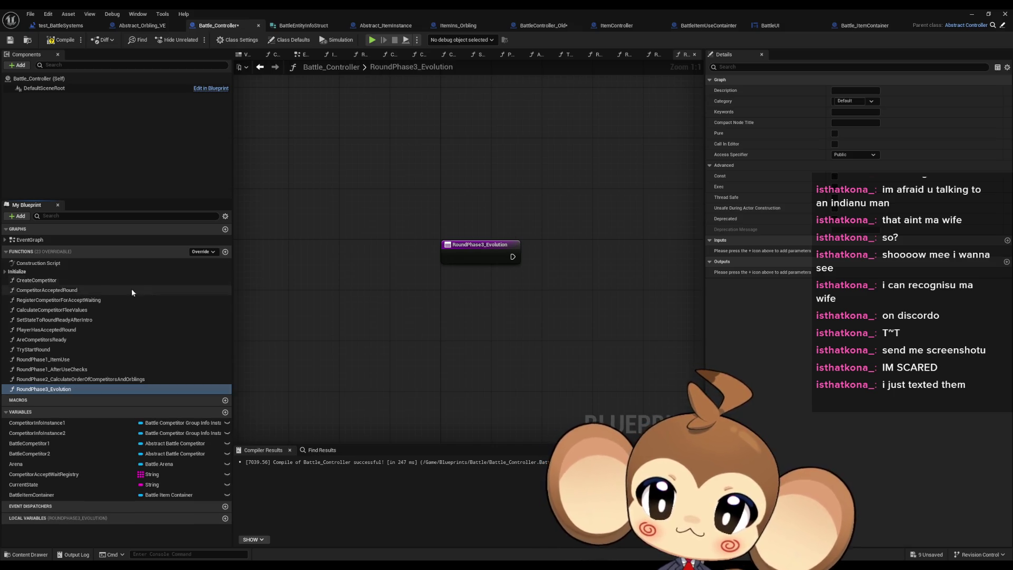
{"action": "double_click", "coordinate": [37, 349]}
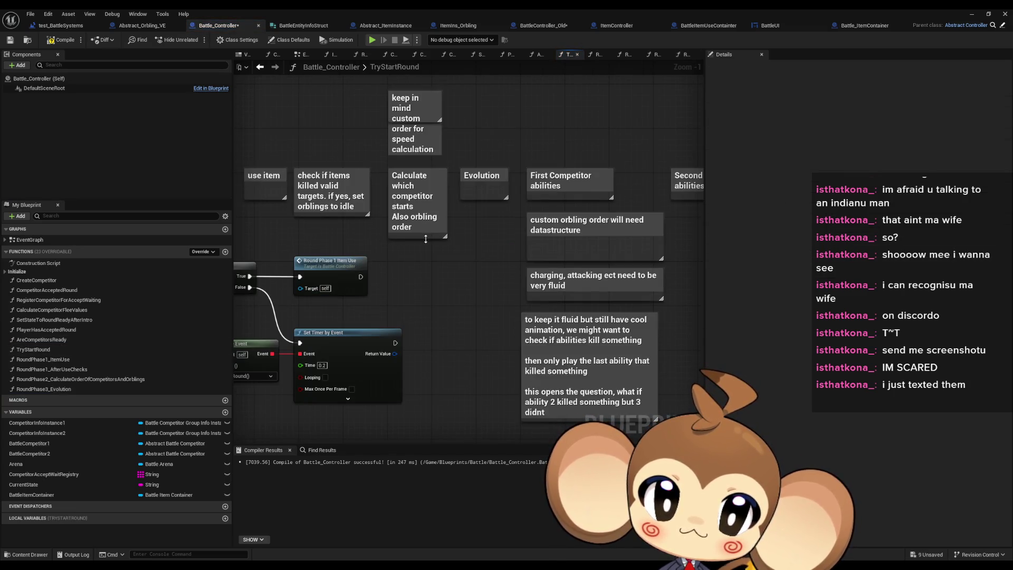
- Place a RoundPhase3_Evolution call node in the RoundPhase2_CalculateOrderOfCompetitorsAndOrblings graph
{"action": "left_click_drag", "start_coordinate": [488, 231], "coordinate": [347, 234]}
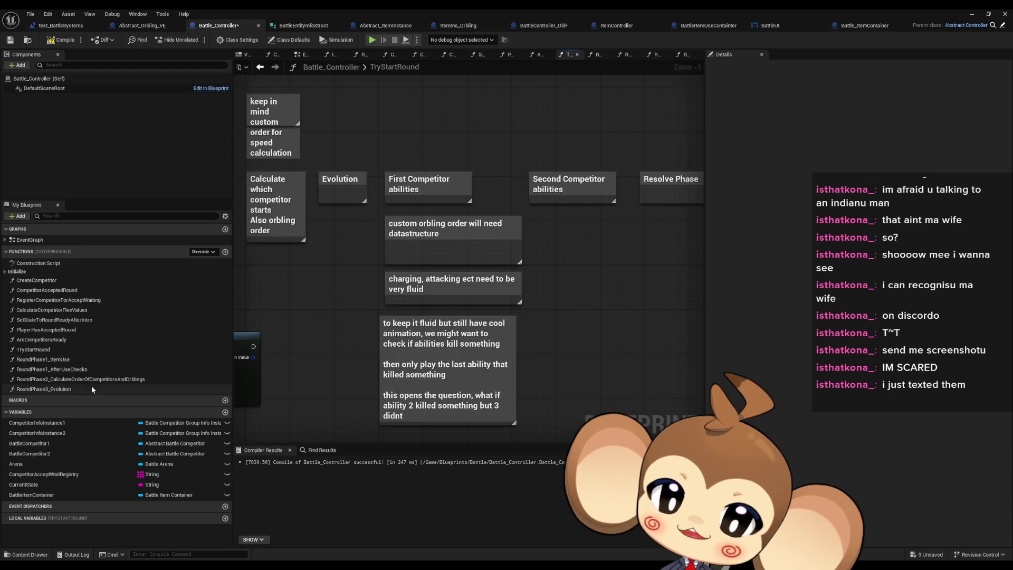
{"action": "double_click", "coordinate": [79, 379]}
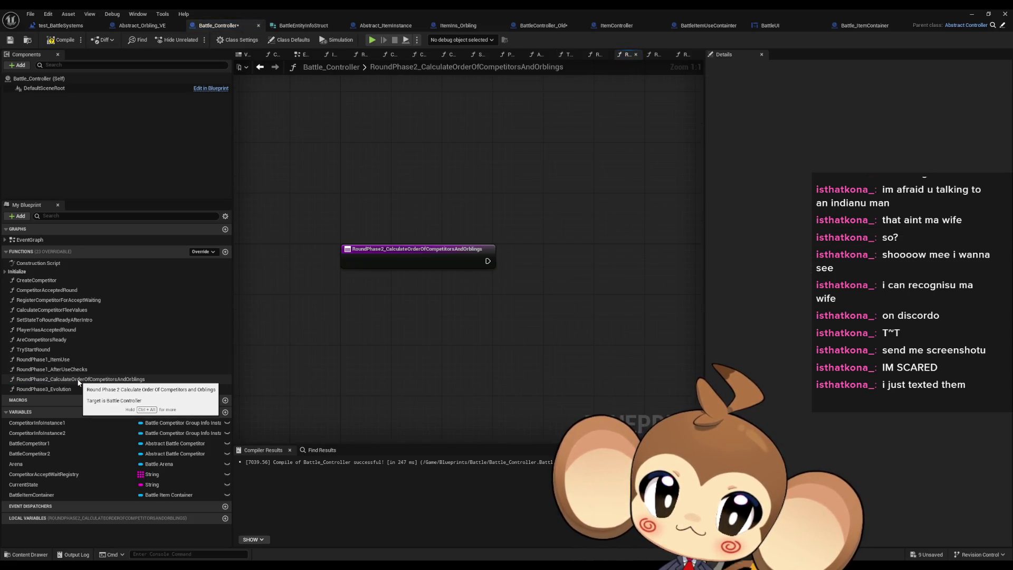
{"action": "double_click", "coordinate": [67, 369]}
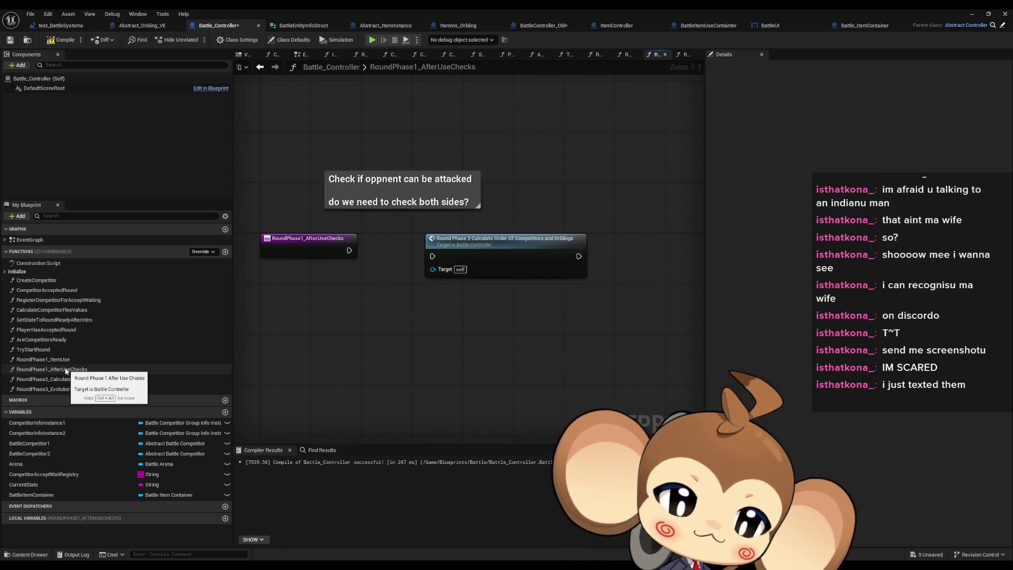
{"action": "double_click", "coordinate": [54, 389]}
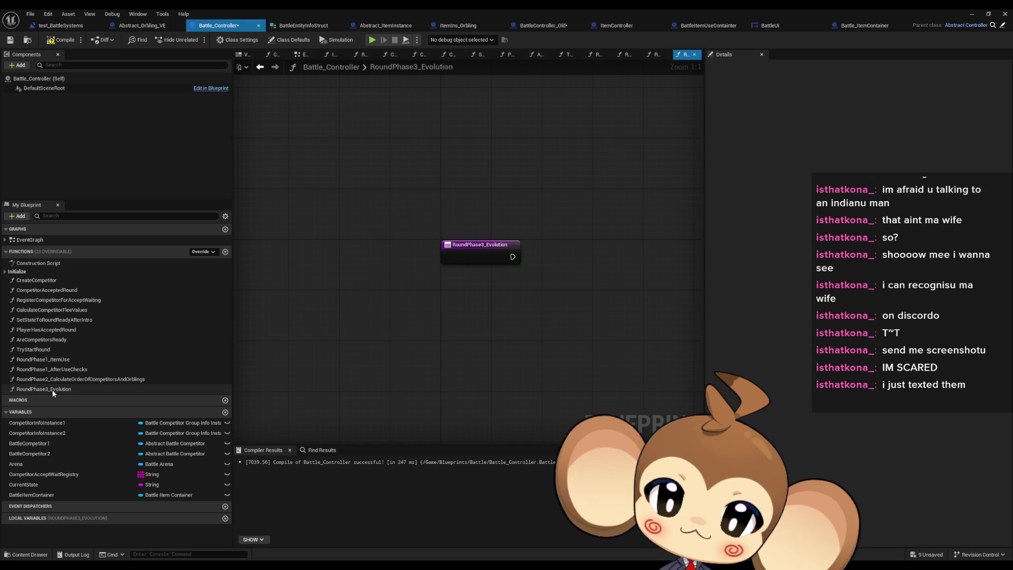
{"action": "double_click", "coordinate": [53, 379]}
{"action": "mouse_move", "coordinate": [51, 389]}
{"action": "left_mouse_down"}
{"action": "mouse_move", "coordinate": [570, 232]}
{"action": "mouse_move", "coordinate": [643, 249]}
{"action": "mouse_move", "coordinate": [613, 249]}
{"action": "left_mouse_up"}
{"action": "left_click_drag", "start_coordinate": [585, 322], "coordinate": [405, 322]}
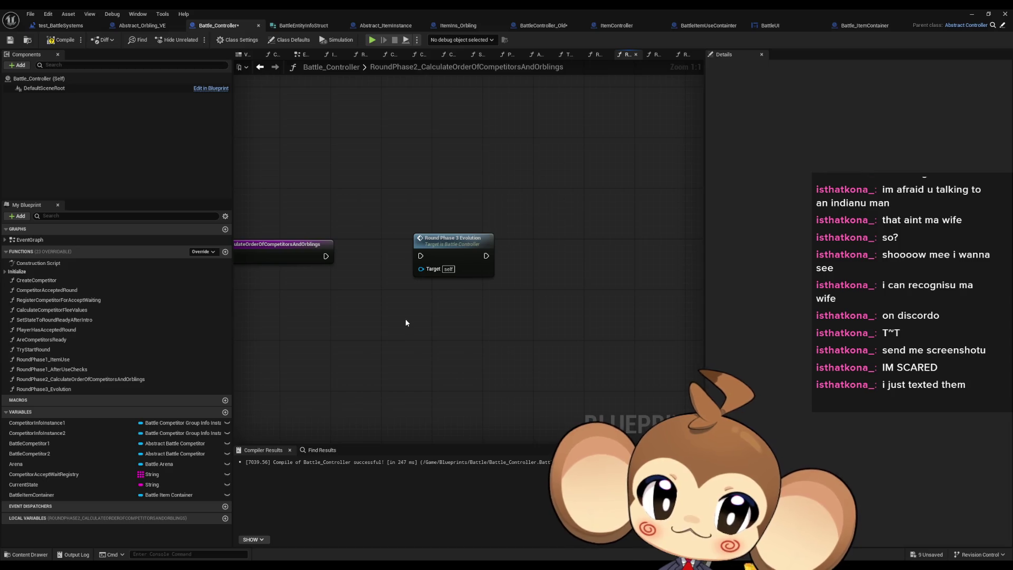
- Check the RoundPhase1–3 graphs, then return to TryStartRound and review its round phase comments
{"action": "double_click", "coordinate": [79, 370]}
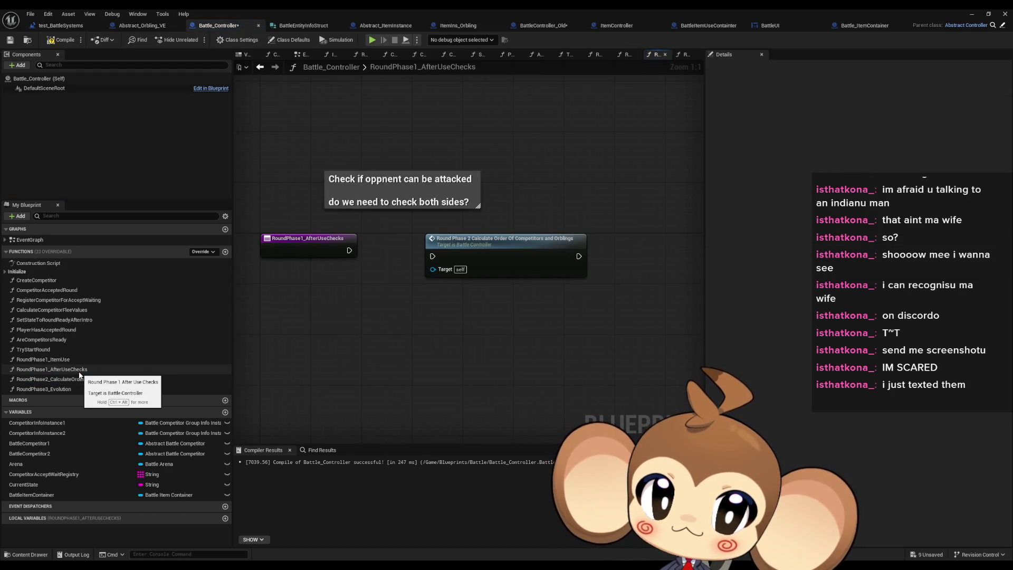
{"action": "double_click", "coordinate": [77, 378]}
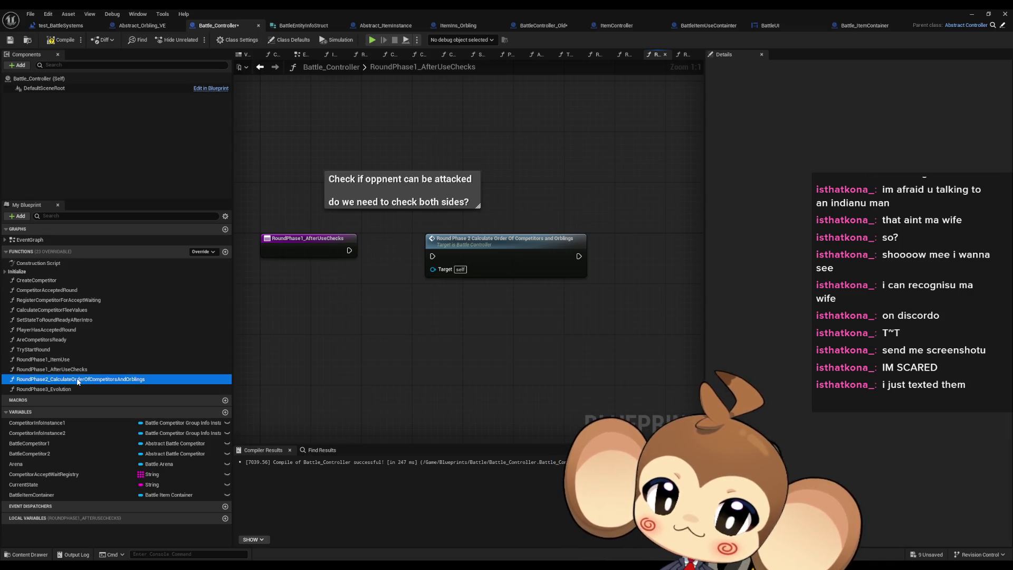
{"action": "double_click", "coordinate": [63, 389]}
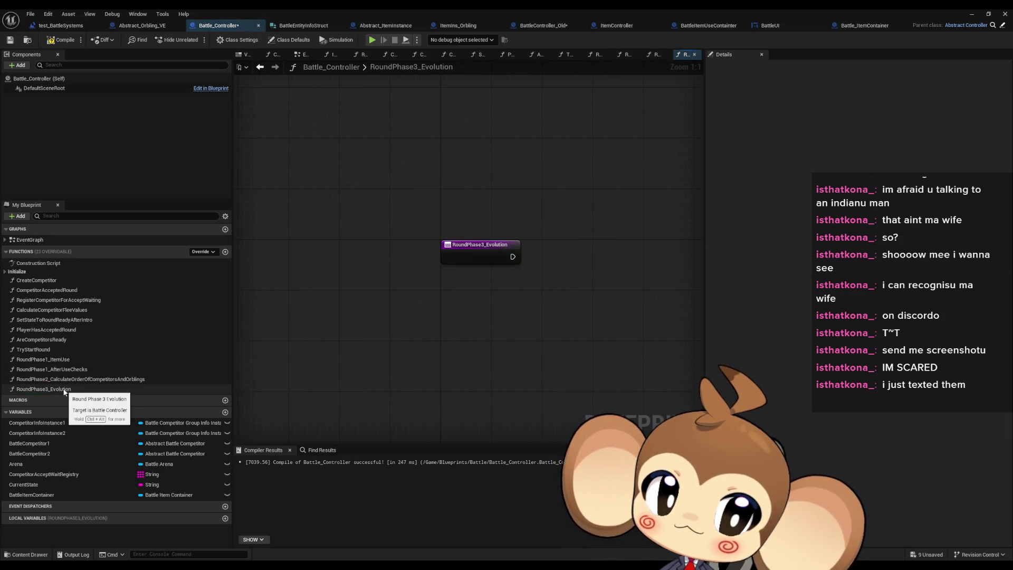
{"action": "mouse_move", "coordinate": [567, 315]}
{"action": "left_mouse_down"}
{"action": "mouse_move", "coordinate": [453, 340]}
{"action": "mouse_move", "coordinate": [433, 317]}
{"action": "mouse_move", "coordinate": [410, 312]}
{"action": "mouse_move", "coordinate": [420, 335]}
{"action": "left_mouse_up"}
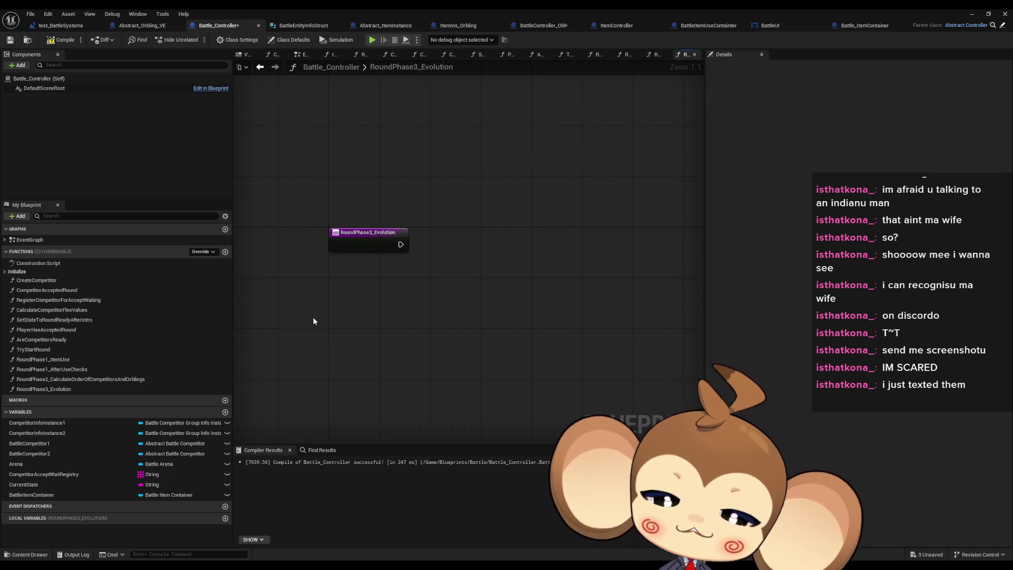
{"action": "double_click", "coordinate": [69, 349]}
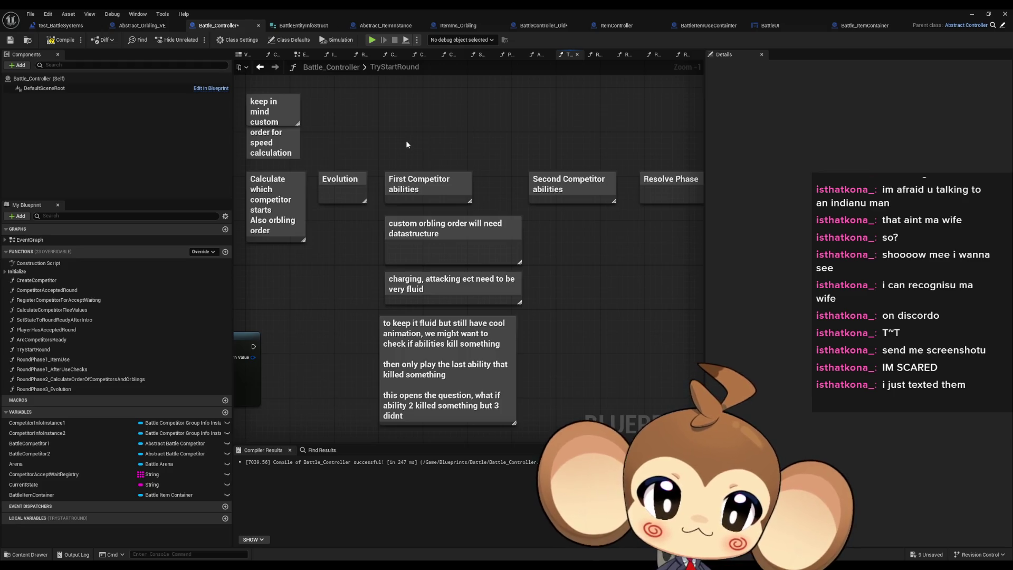
{"action": "left_click", "coordinate": [465, 178]}
{"action": "mouse_move", "coordinate": [483, 192]}
{"action": "left_mouse_down"}
{"action": "mouse_move", "coordinate": [459, 197]}
{"action": "mouse_move", "coordinate": [486, 186]}
{"action": "mouse_move", "coordinate": [529, 190]}
{"action": "left_mouse_up"}
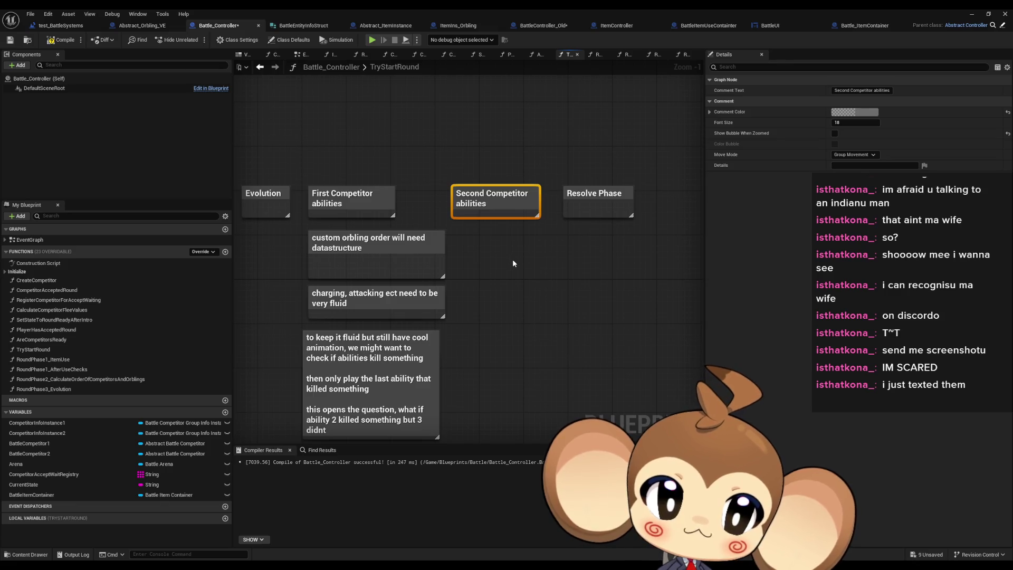
{"action": "left_click_drag", "start_coordinate": [512, 263], "coordinate": [544, 263]}
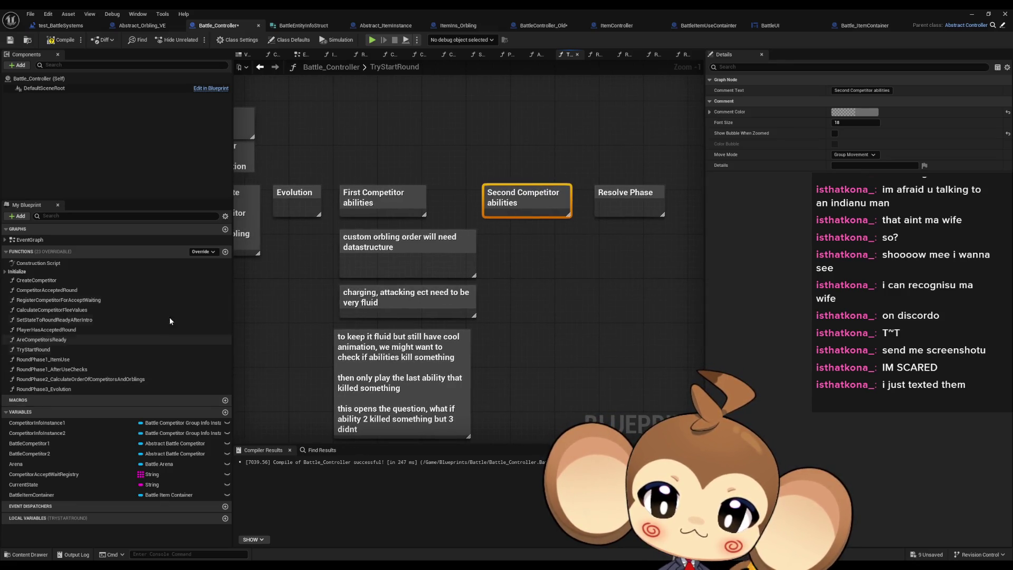
{"action": "left_click", "coordinate": [226, 252]}
- Name the newly added function RoundPhase
{"action": "type", "text": "Ro"}
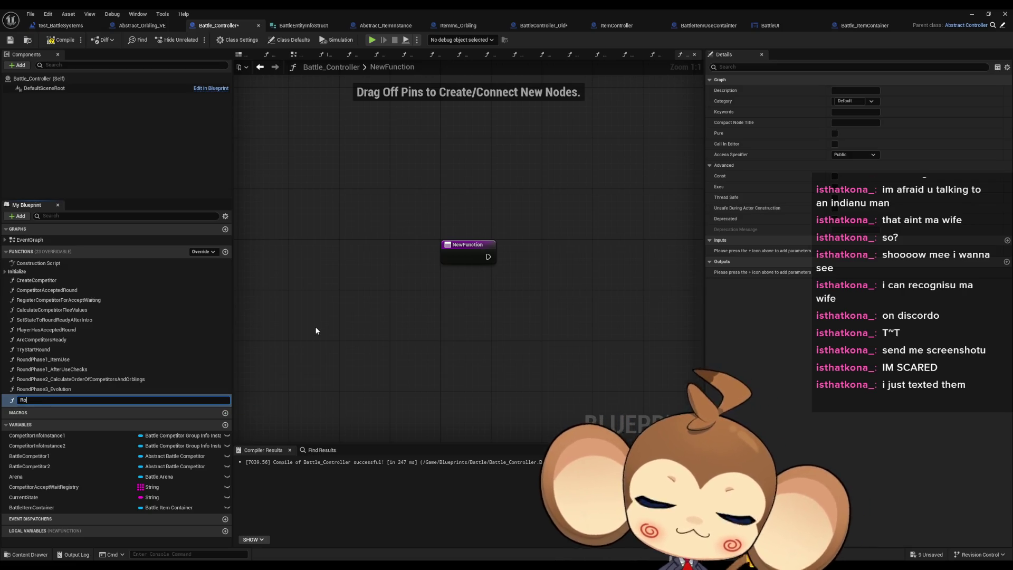
{"action": "type", "text": "undPH"}
{"action": "key", "text": "BackSpace"}
{"action": "type", "text": "hase"}
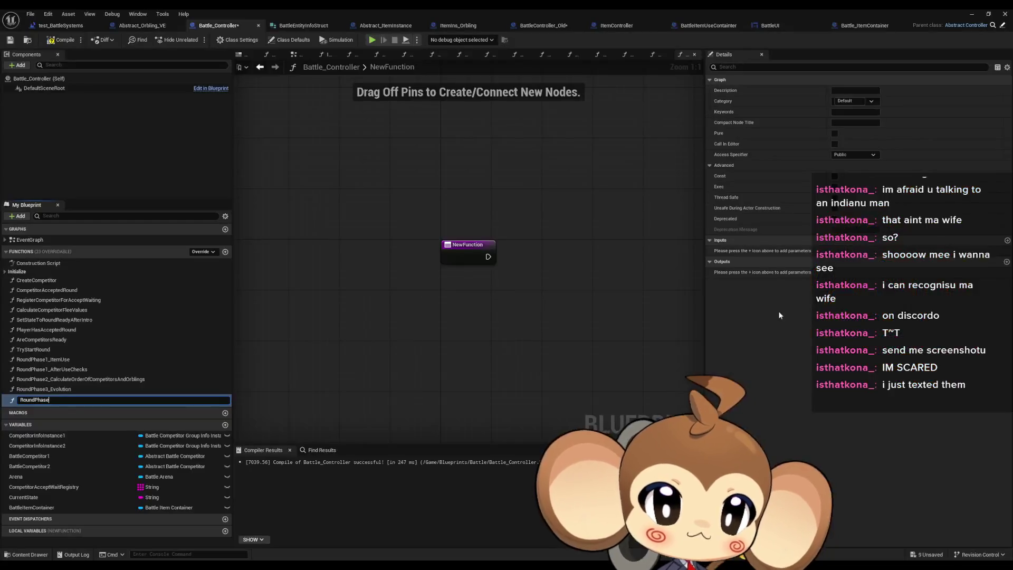
{"action": "key", "text": "Return"}
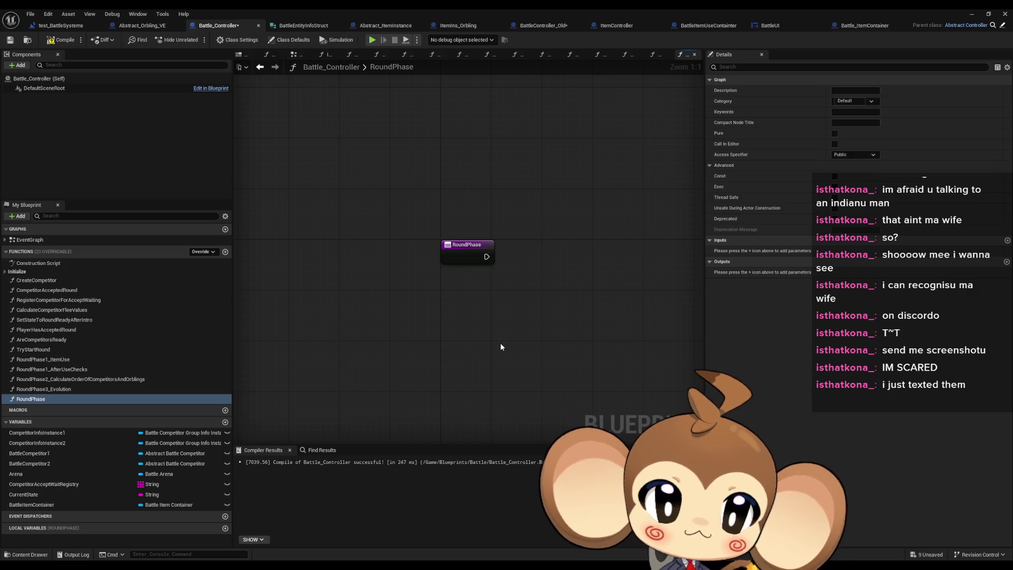
- Rename that function to RoundPhase4_FirstOrblingsAbilities and duplicate it
{"action": "left_click_drag", "start_coordinate": [448, 227], "coordinate": [398, 256]}
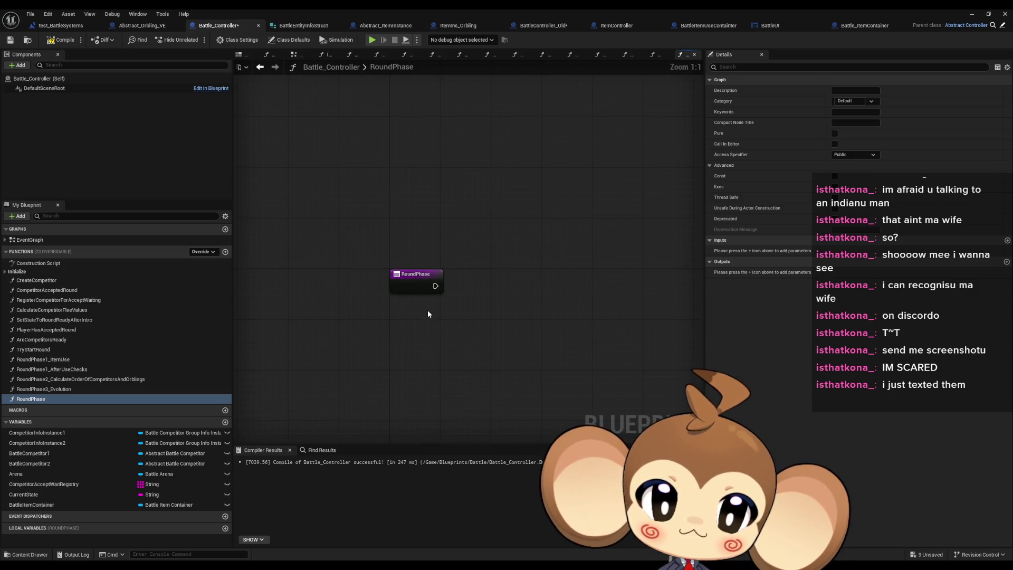
{"action": "left_click", "coordinate": [77, 390]}
{"action": "left_click", "coordinate": [98, 398]}
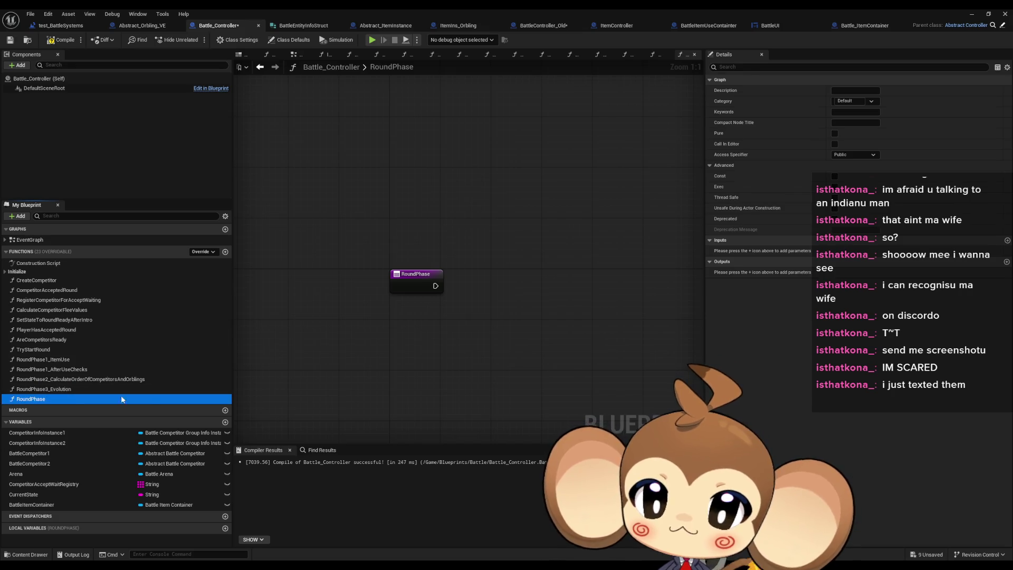
{"action": "key", "text": "F2"}
{"action": "type", "text": "4_Fi"}
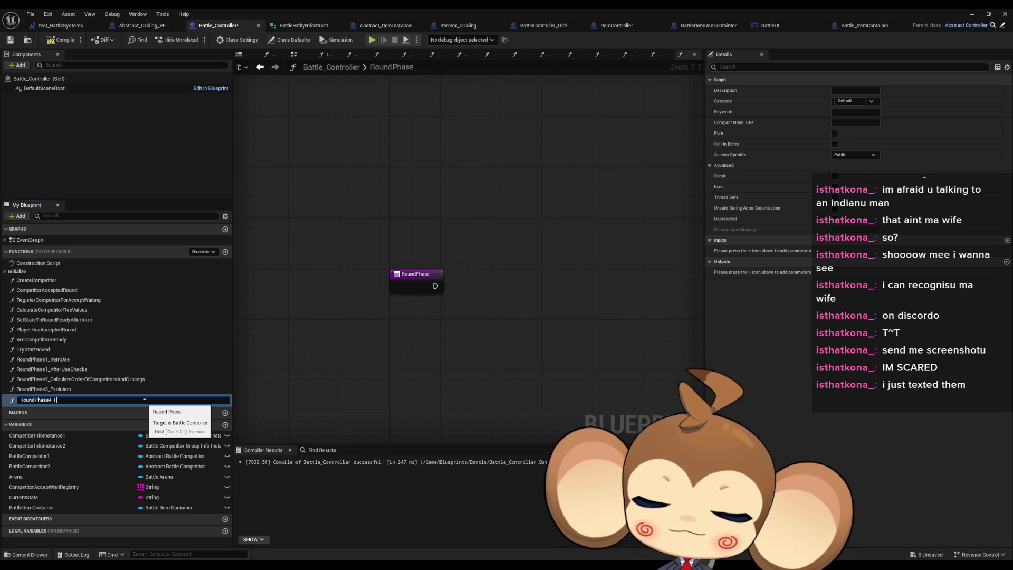
{"action": "type", "text": "rst"}
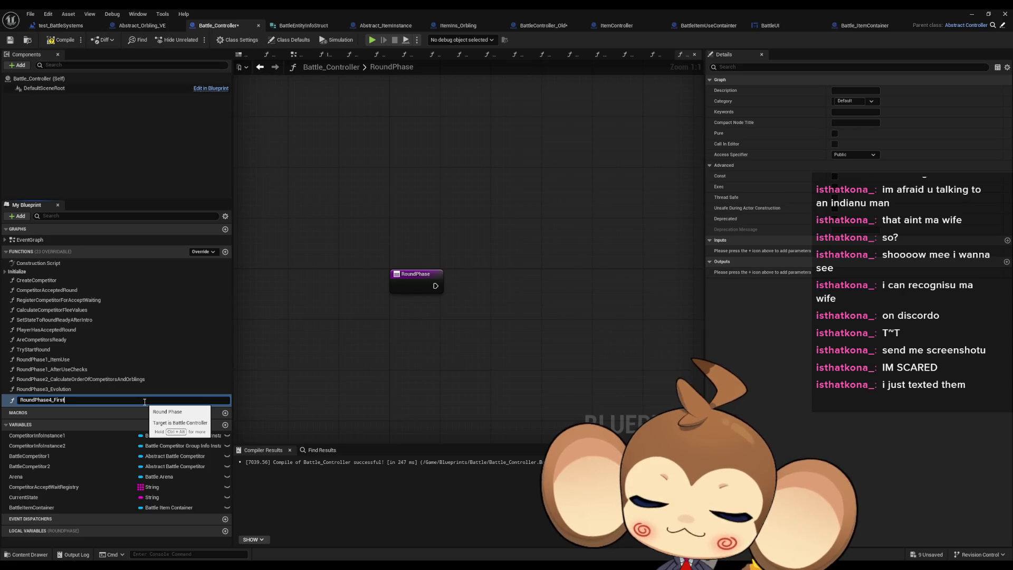
{"action": "type", "text": "OrblingsA"}
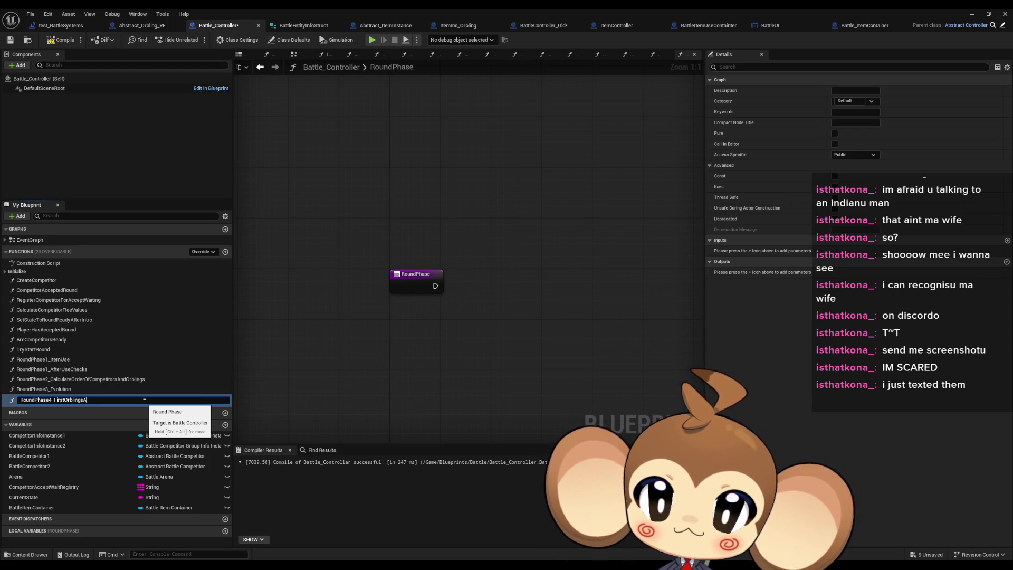
{"action": "type", "text": "bilities"}
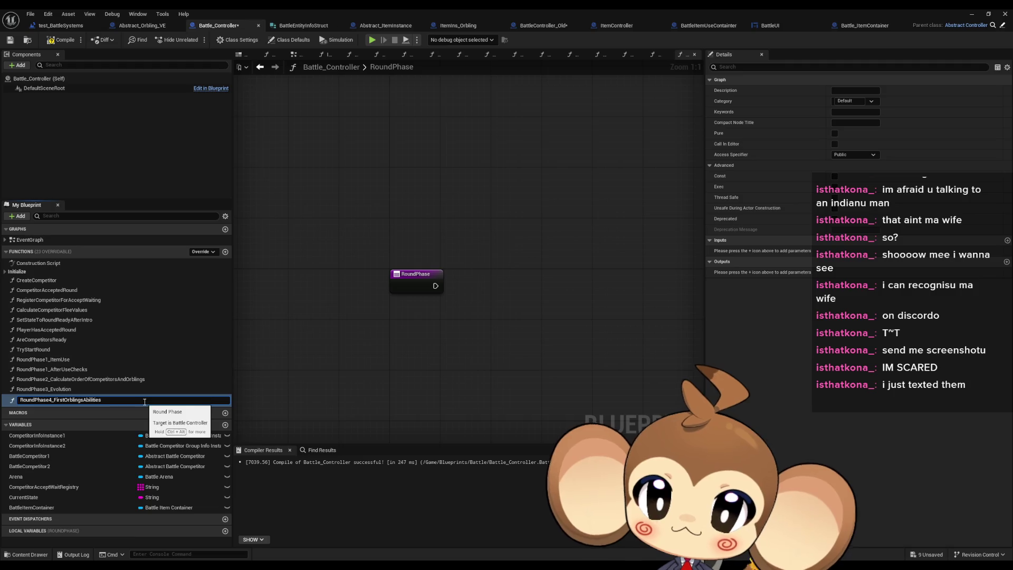
{"action": "key", "text": "Return"}
{"action": "key", "text": "ctrl+w"}
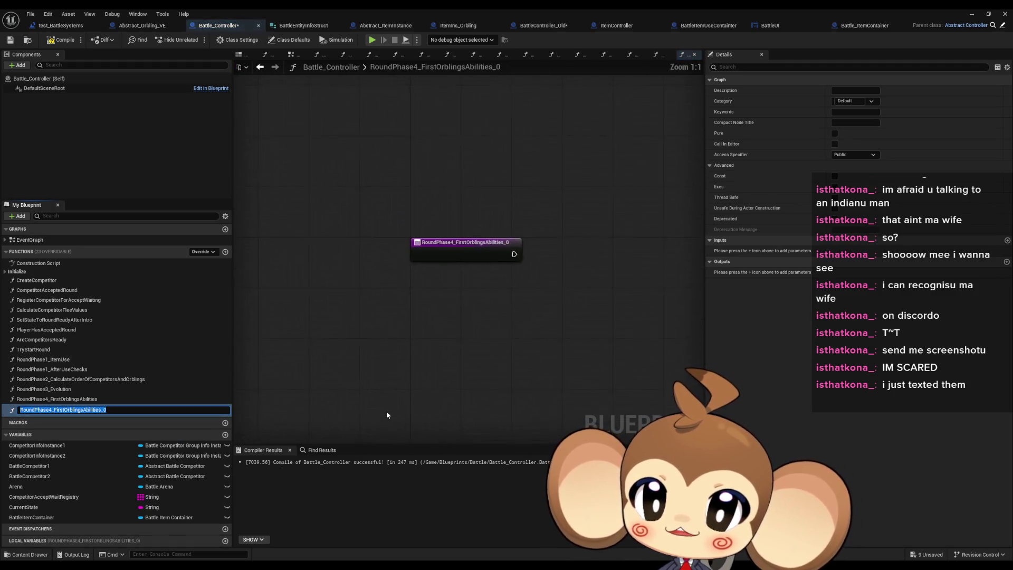
- Rename the duplicate to RoundPhase5_SecondOrblingsAbilities
{"action": "key", "text": "End"}
{"action": "key", "text": "BackSpace"}
{"action": "key", "text": "BackSpace"}
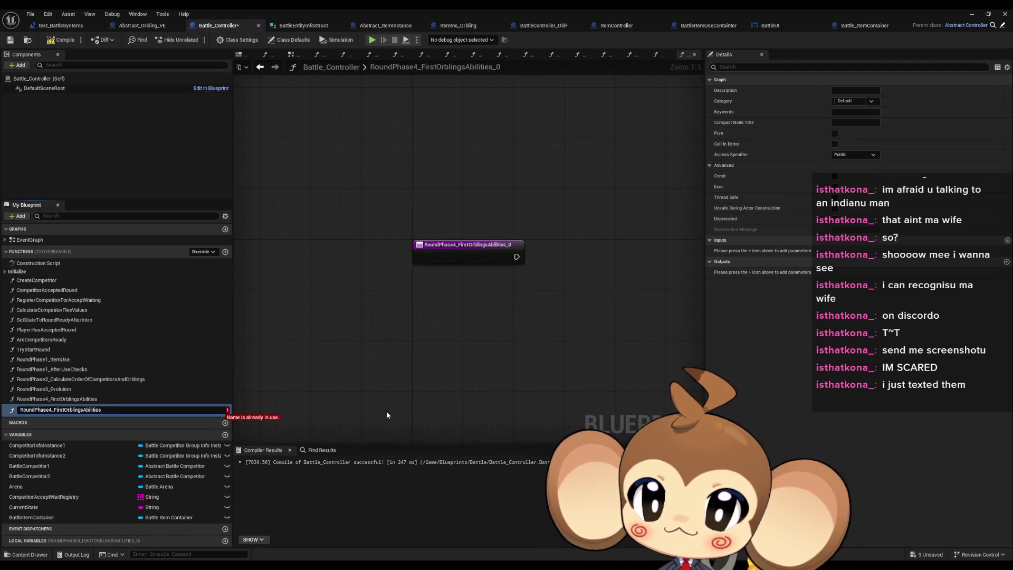
{"action": "key", "text": "Left"}
{"action": "key", "text": "Left"}
{"action": "key", "text": "Left"}
{"action": "key", "text": "BackSpace"}
{"action": "key", "text": "BackSpace"}
{"action": "key", "text": "BackSpace"}
{"action": "type", "text": "Seco"}
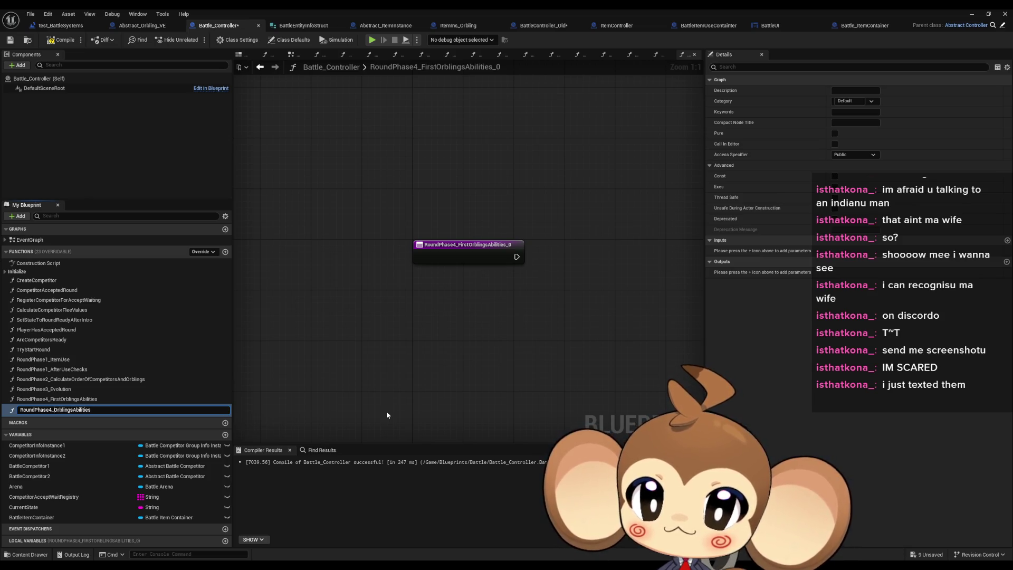
{"action": "type", "text": "nd"}
{"action": "key", "text": "BackSpace"}
{"action": "type", "text": "5"}
{"action": "key", "text": "Return"}
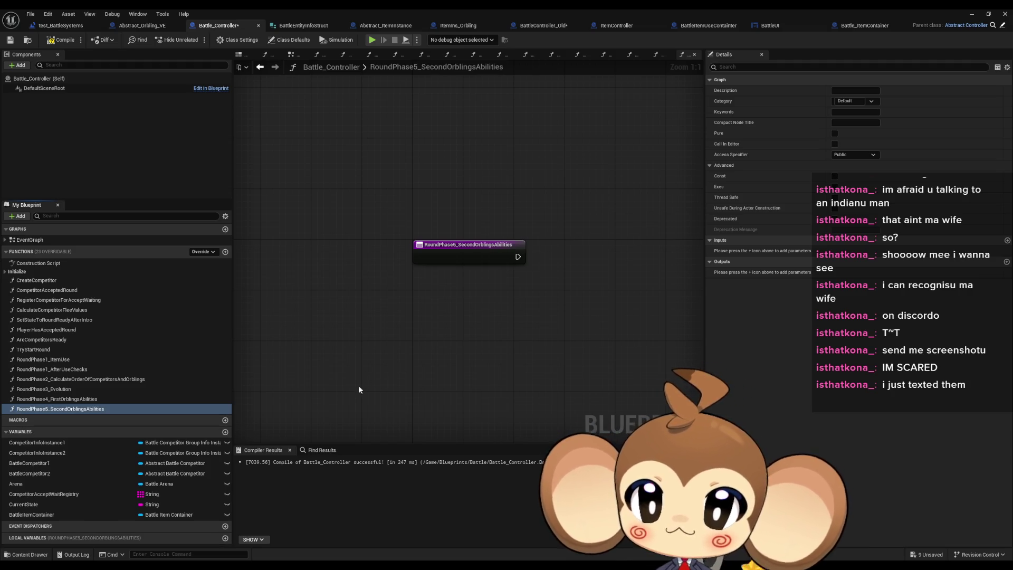
- Duplicate it again, name the copy RoundPhase6_ResolvePhase, and reopen RoundPhase1_ItemUse
{"action": "key", "text": "ctrl+w"}
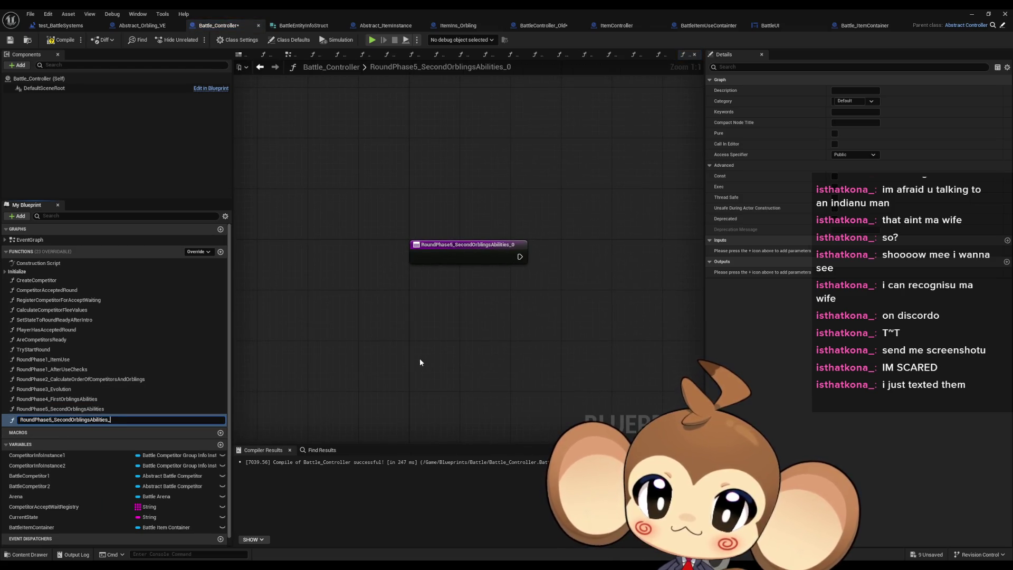
{"action": "key", "text": "BackSpace"}
{"action": "key", "text": "BackSpace"}
{"action": "key", "text": "BackSpace"}
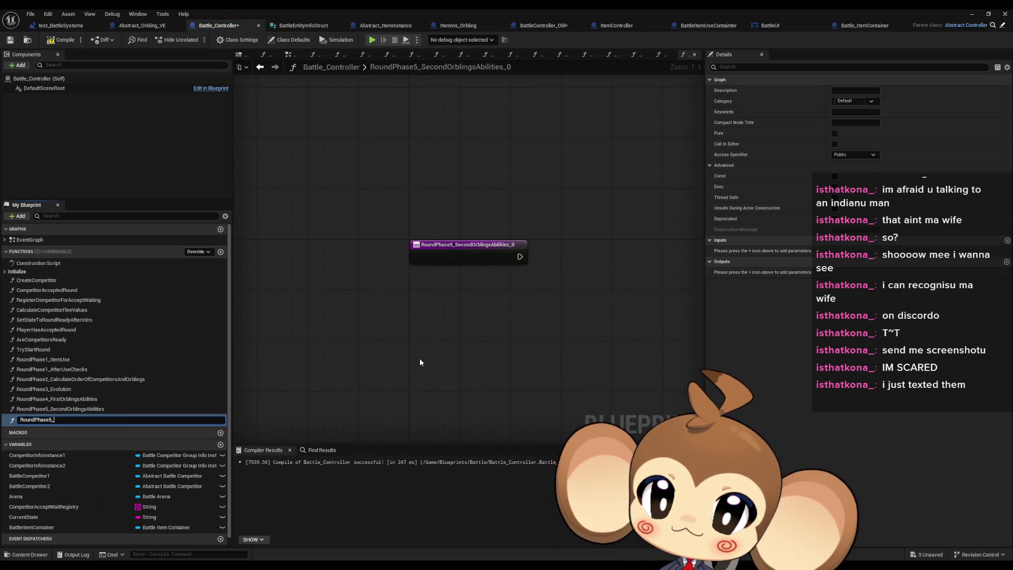
{"action": "type", "text": "6_"}
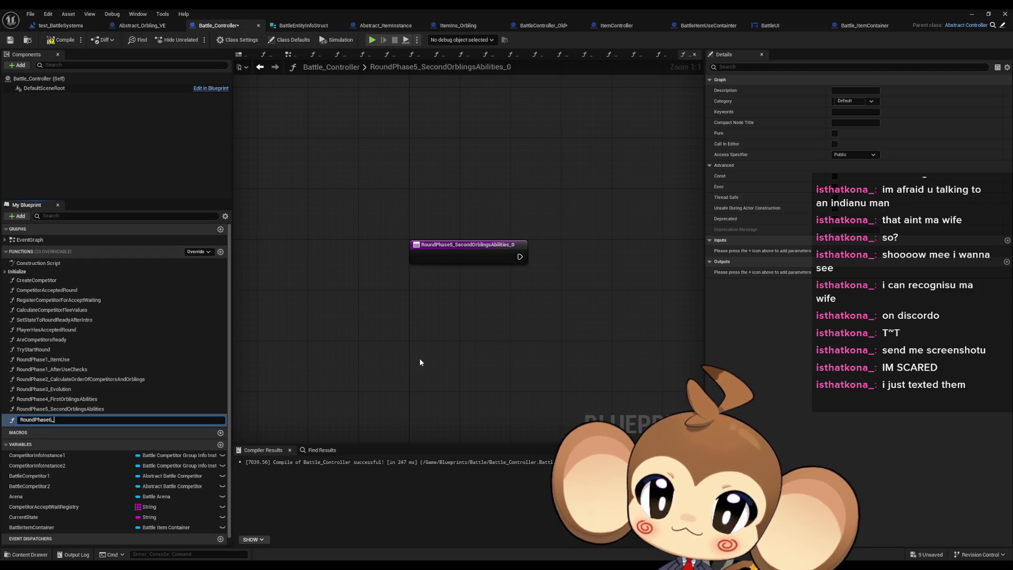
{"action": "type", "text": "ResolveP"}
{"action": "type", "text": "hase"}
{"action": "key", "text": "Return"}
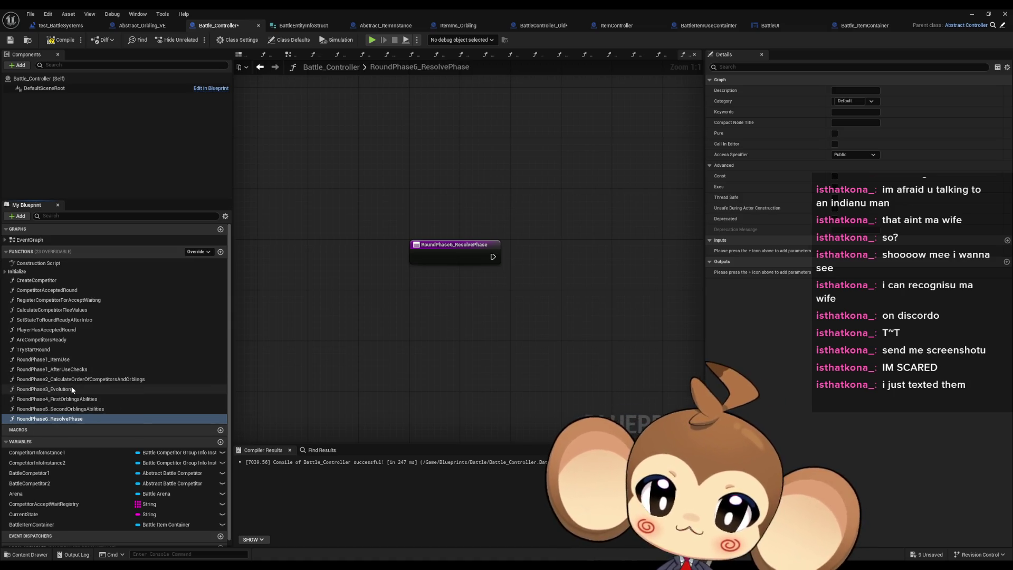
{"action": "double_click", "coordinate": [65, 359]}
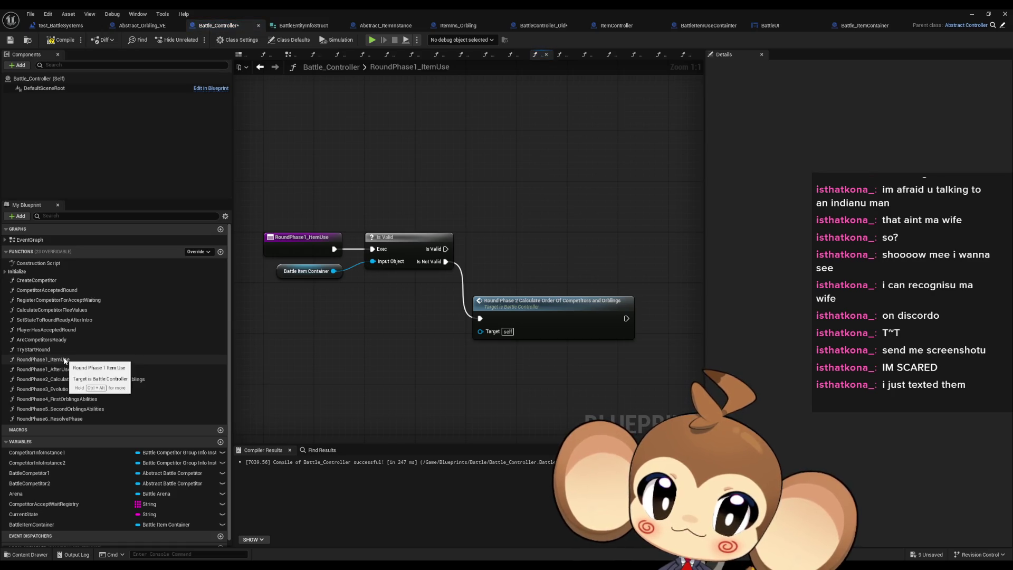
- Look over RoundPhase1_ItemUse and CompetitorInfoInstance1, then open RoundPhase2 from its call node
{"action": "left_click_drag", "start_coordinate": [400, 345], "coordinate": [437, 341]}
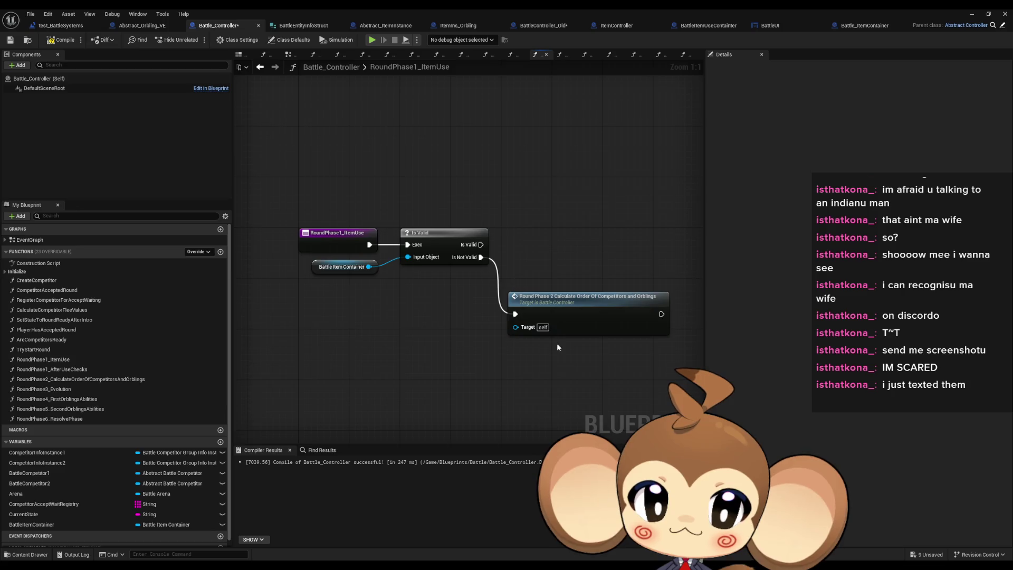
{"action": "left_click_drag", "start_coordinate": [556, 342], "coordinate": [459, 344]}
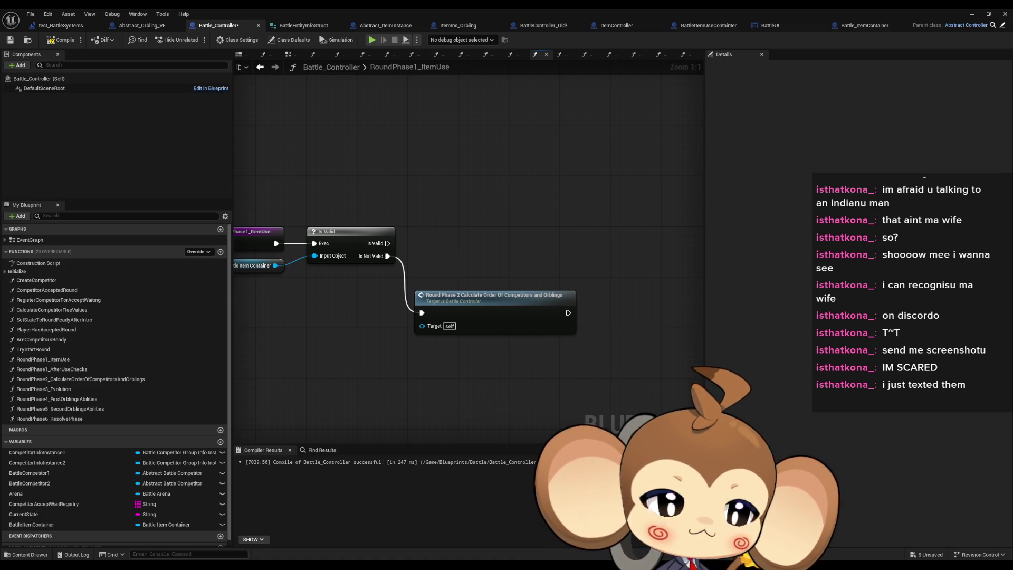
{"action": "left_click_drag", "start_coordinate": [377, 340], "coordinate": [462, 328]}
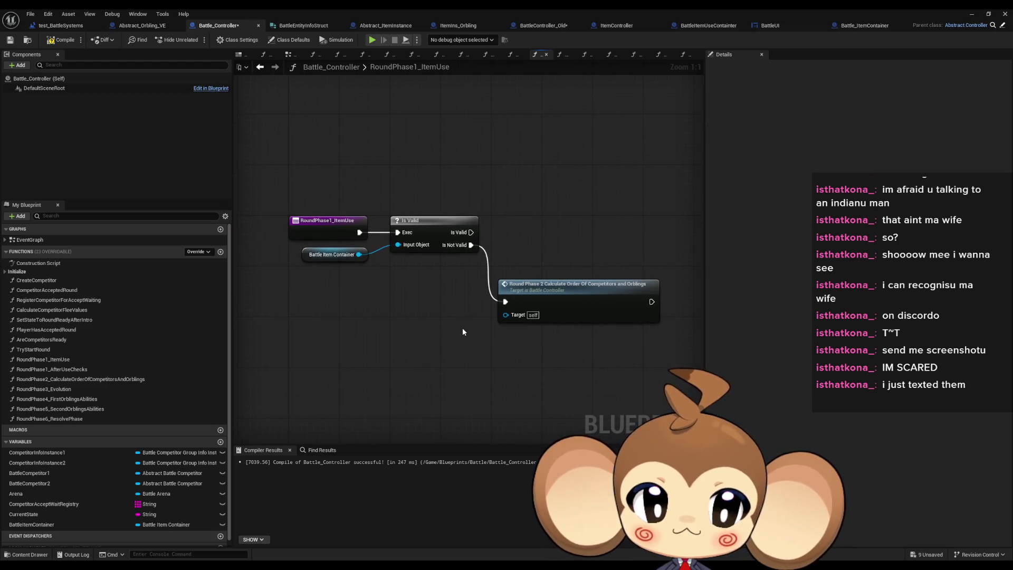
{"action": "left_click", "coordinate": [582, 308]}
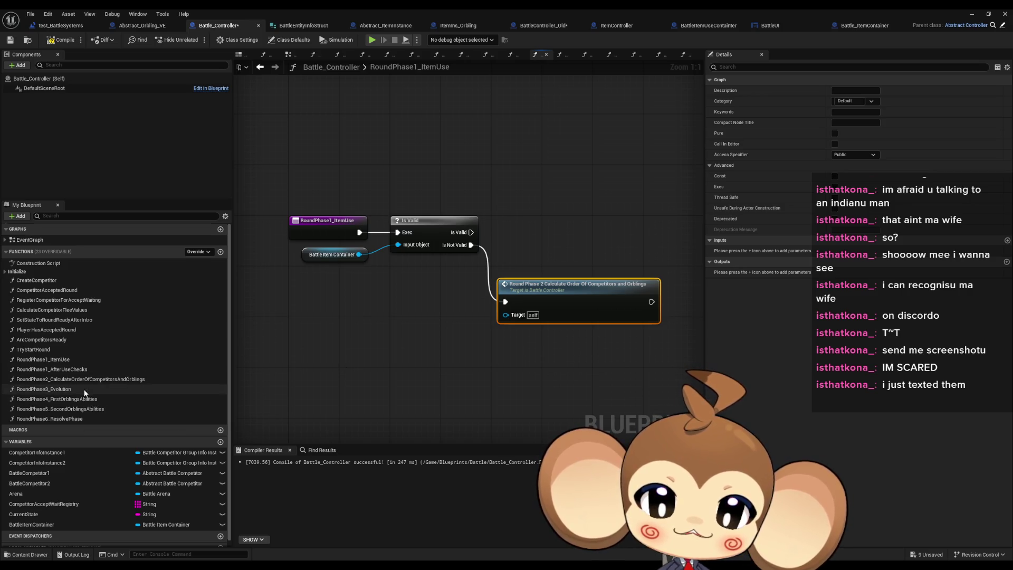
{"action": "scroll", "coordinate": [90, 395], "scroll_direction": "down", "scroll_amount": 1}
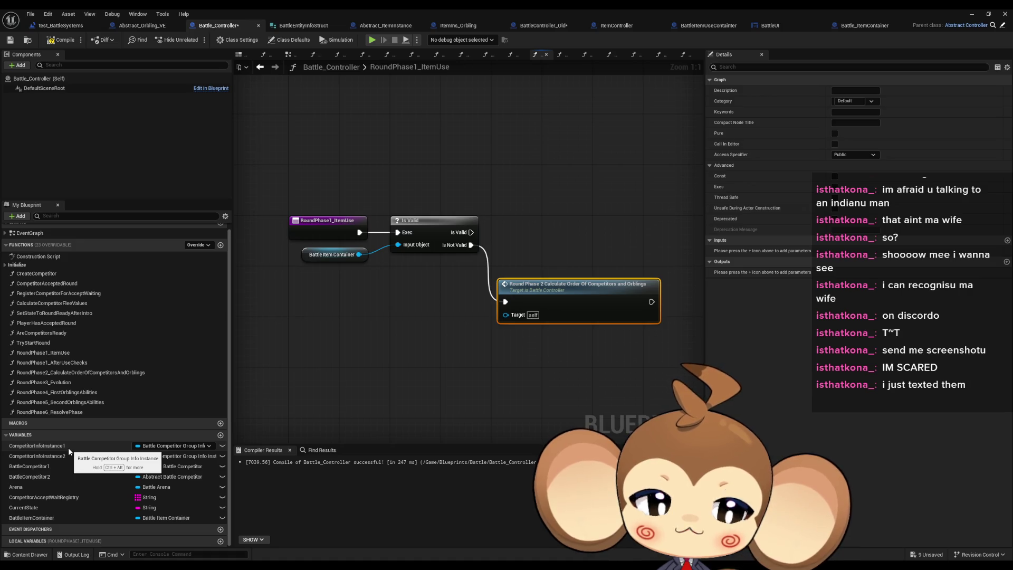
{"action": "left_click", "coordinate": [37, 446]}
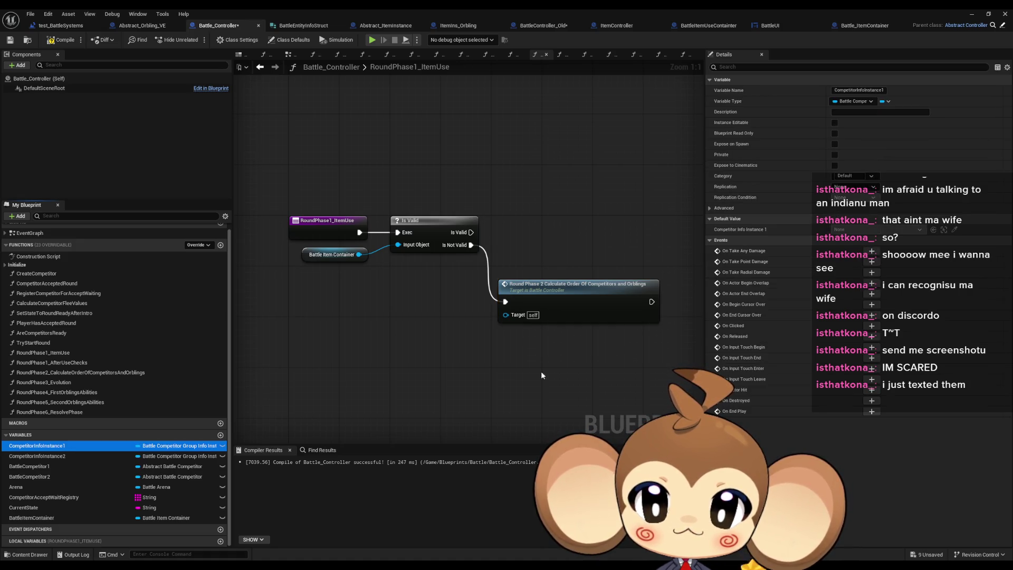
{"action": "left_click_drag", "start_coordinate": [574, 290], "coordinate": [483, 299]}
{"action": "double_click", "coordinate": [483, 299]}
{"action": "left_click_drag", "start_coordinate": [431, 330], "coordinate": [511, 325]}
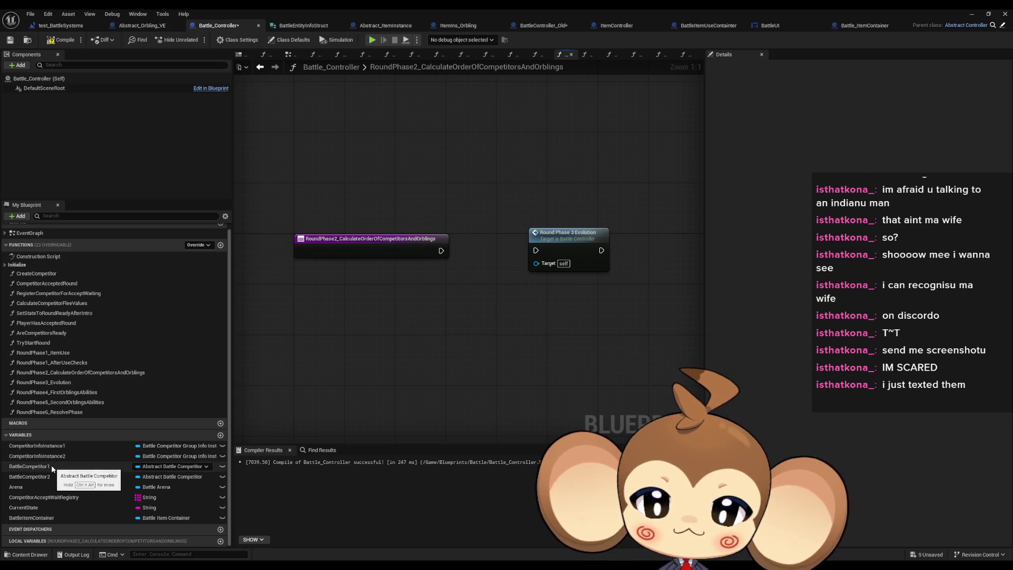
- Add a BattleCompetitor1 getter node and browse its 'get' actions without adding one
{"action": "mouse_move", "coordinate": [50, 464]}
{"action": "left_mouse_down"}
{"action": "mouse_move", "coordinate": [343, 353]}
{"action": "mouse_move", "coordinate": [289, 324]}
{"action": "left_mouse_up"}
{"action": "left_click", "coordinate": [311, 331]}
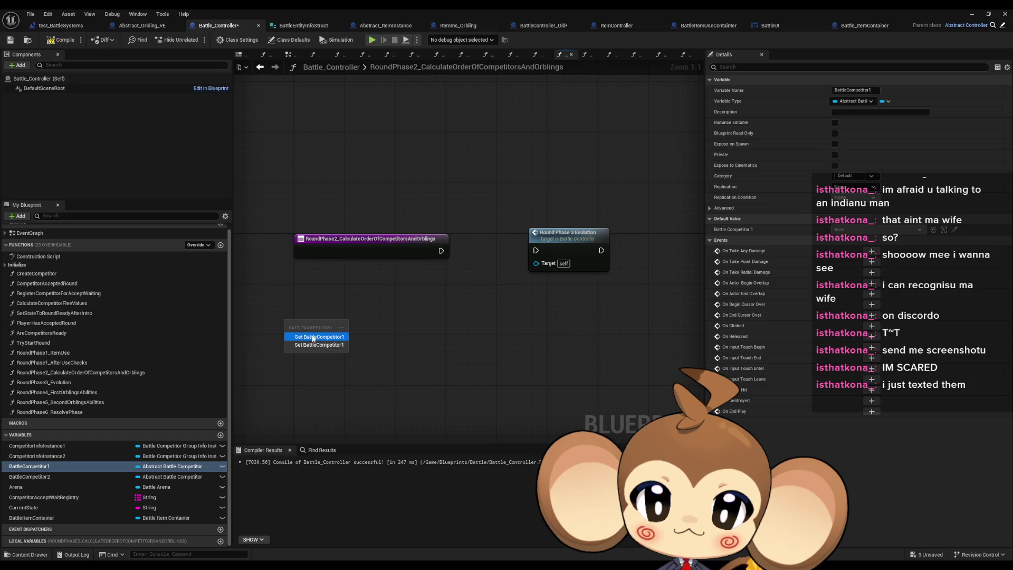
{"action": "left_click_drag", "start_coordinate": [380, 265], "coordinate": [355, 314]}
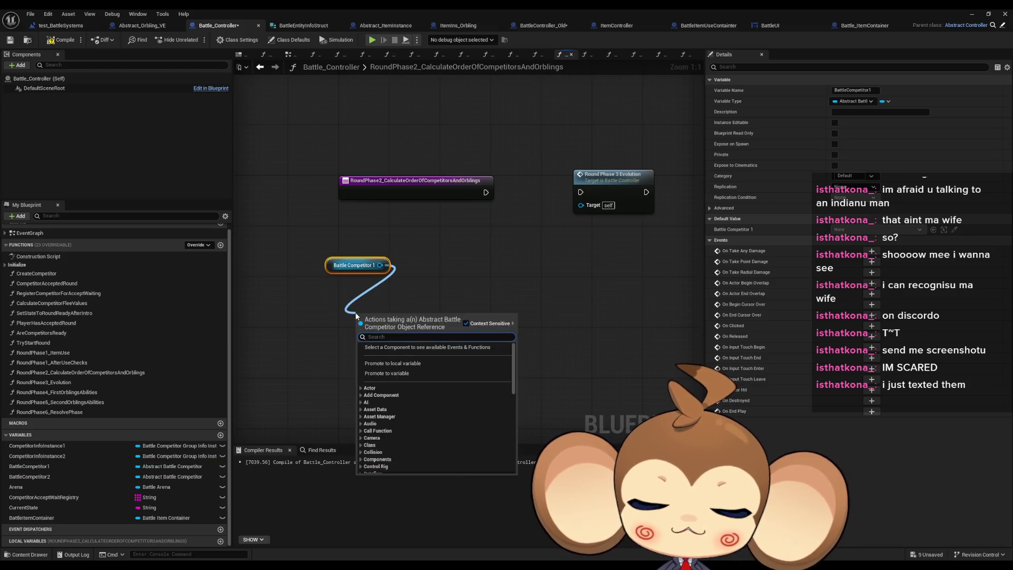
{"action": "type", "text": "get"}
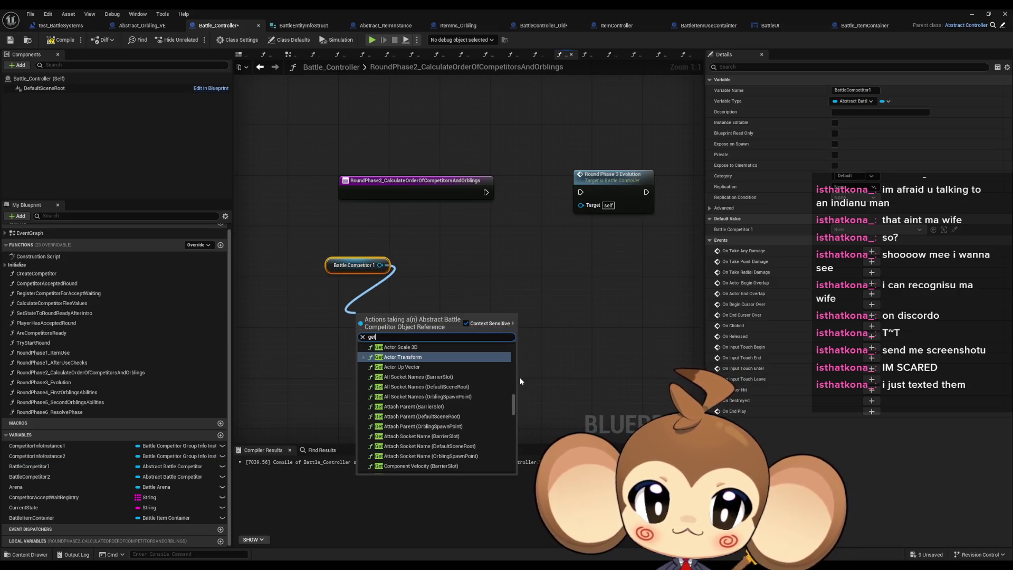
{"action": "left_click_drag", "start_coordinate": [517, 402], "coordinate": [511, 459]}
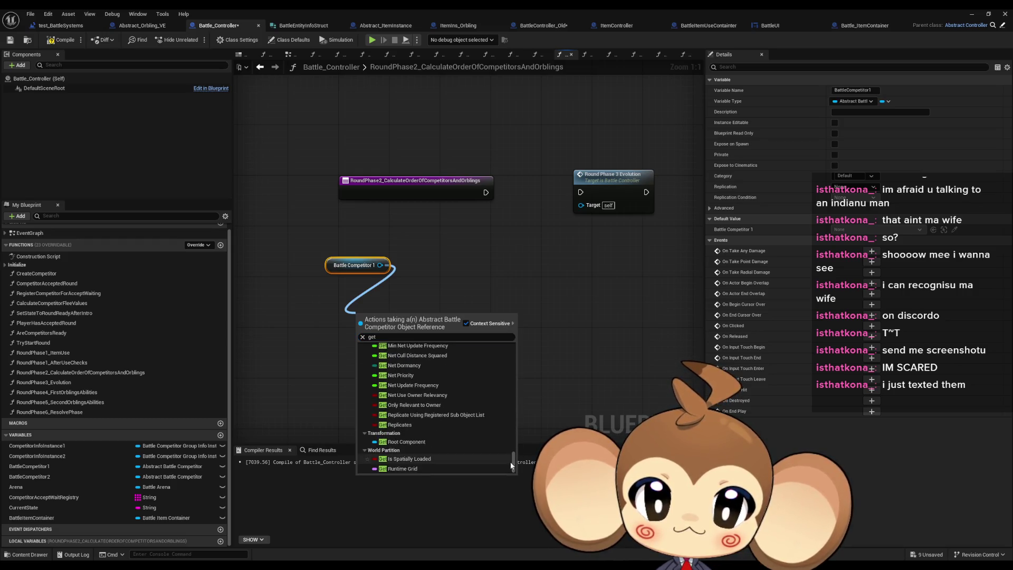
{"action": "scroll", "coordinate": [491, 445], "scroll_direction": "up", "scroll_amount": 5}
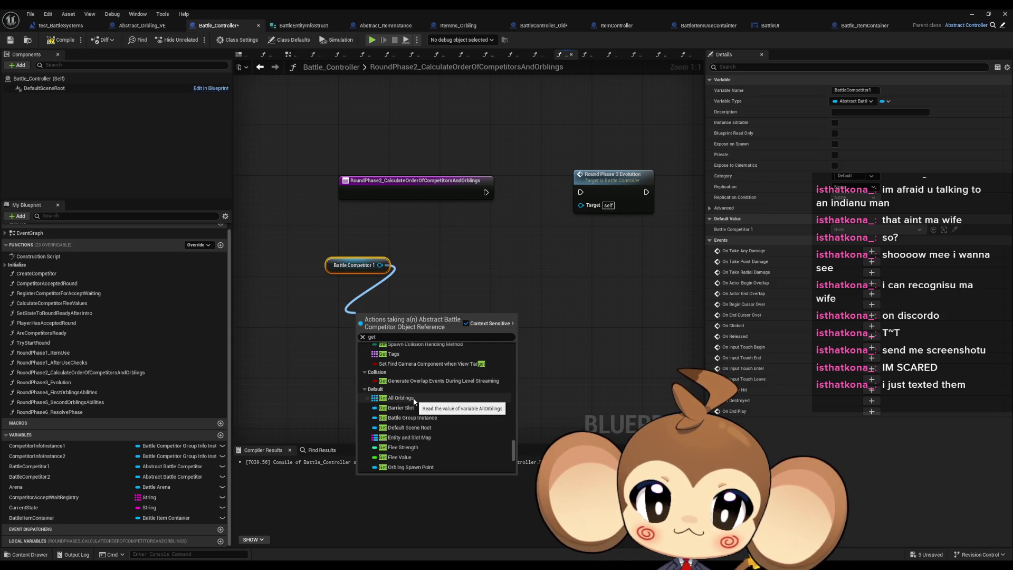
{"action": "scroll", "coordinate": [414, 401], "scroll_direction": "down", "scroll_amount": 2}
{"action": "scroll", "coordinate": [414, 401], "scroll_direction": "down", "scroll_amount": 2}
{"action": "scroll", "coordinate": [413, 398], "scroll_direction": "up", "scroll_amount": 5}
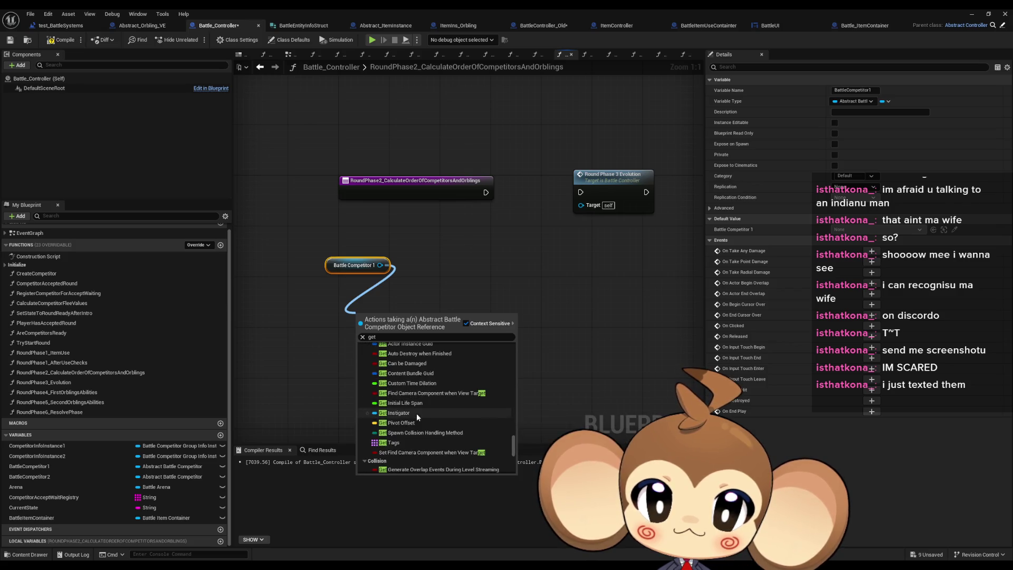
{"action": "left_click", "coordinate": [485, 243]}
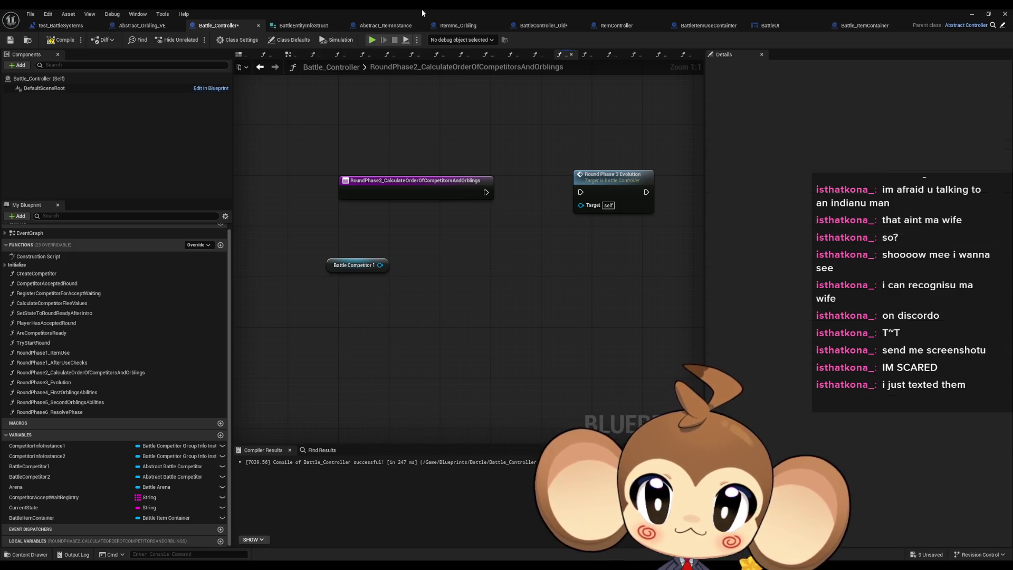
{"action": "double_click", "coordinate": [419, 9]}
- Browse the Content Browser to Battle > BattleCompetitorGroup to reach Abstract_BattleCompetitor
{"action": "left_click_drag", "start_coordinate": [485, 110], "coordinate": [487, 55]}
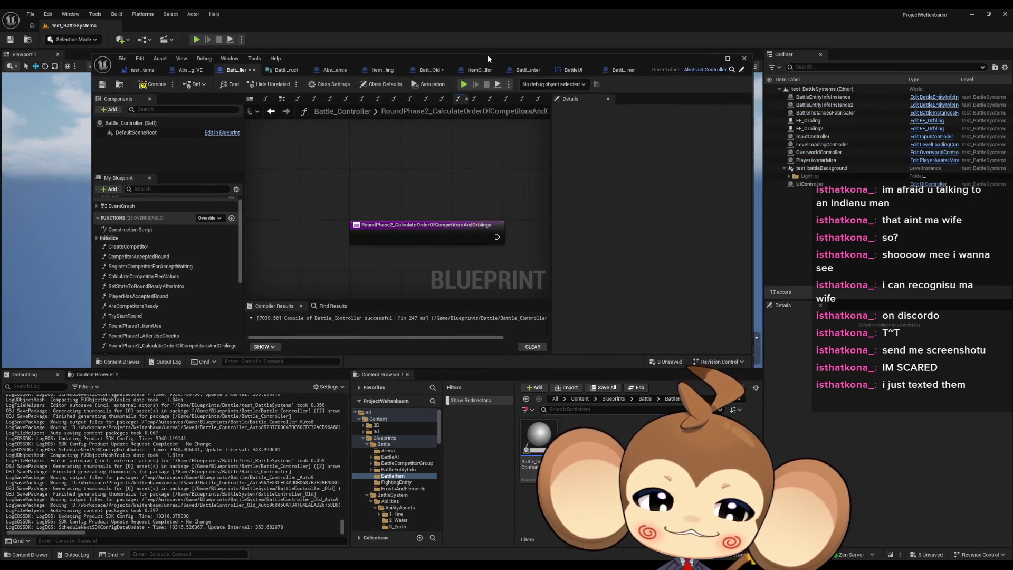
{"action": "left_click", "coordinate": [644, 399]}
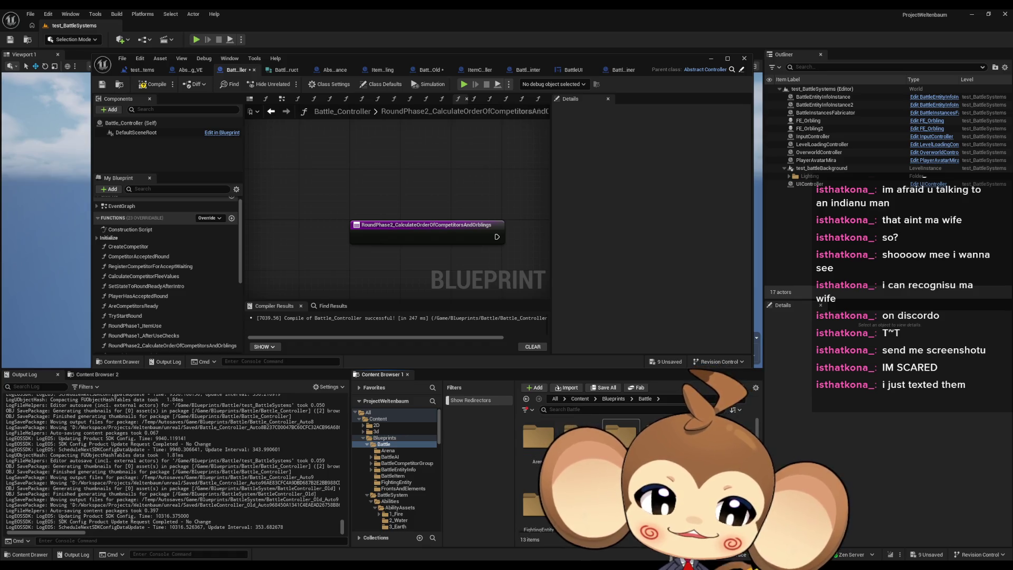
{"action": "scroll", "coordinate": [580, 475], "scroll_direction": "down", "scroll_amount": 1}
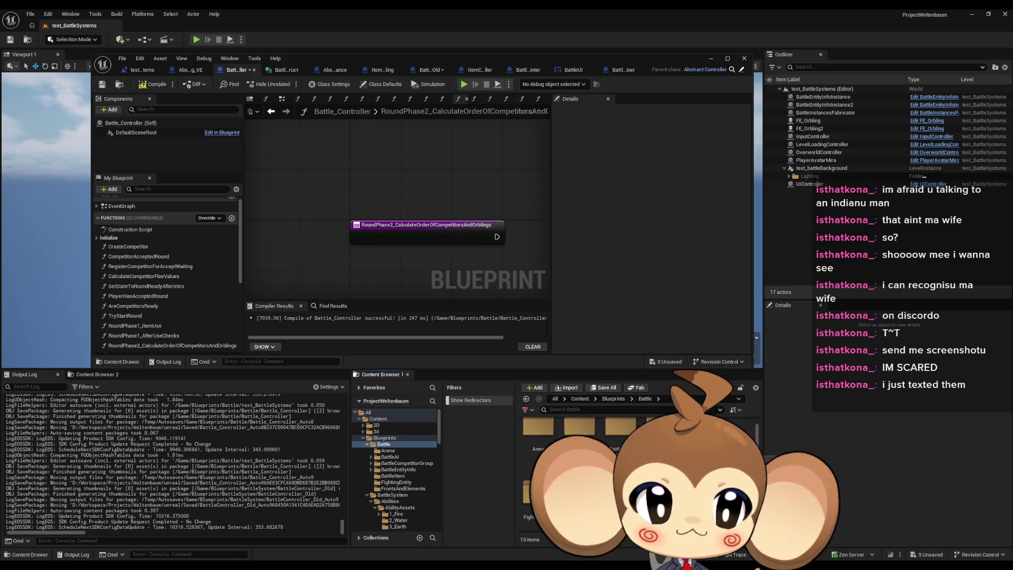
{"action": "double_click", "coordinate": [621, 427]}
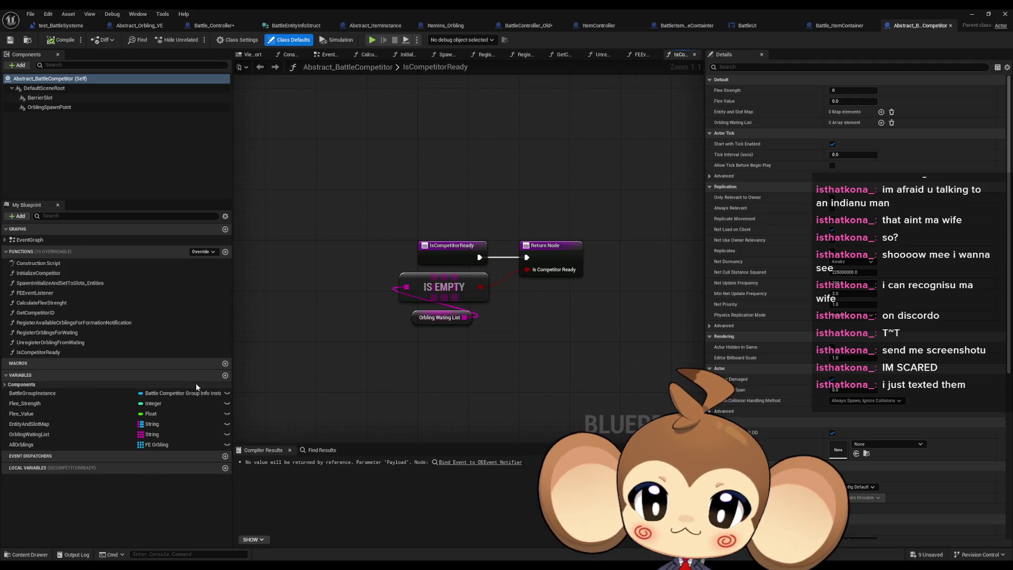
- Add a FrontLeftFE variable with FE Abstract object reference as its type
{"action": "left_click", "coordinate": [226, 376]}
{"action": "type", "text": "FrontLeftFE"}
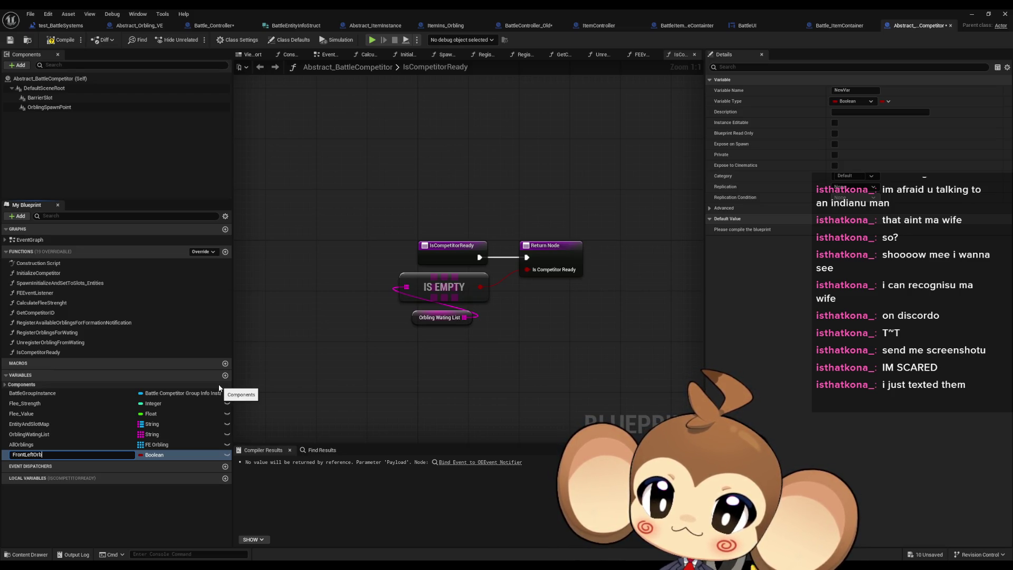
{"action": "key", "text": "Return"}
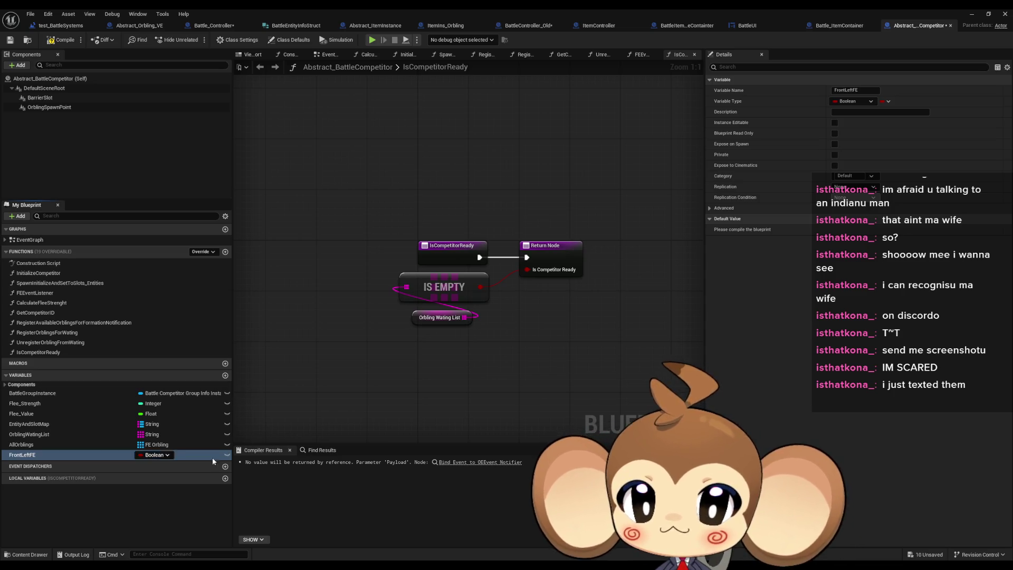
{"action": "left_click", "coordinate": [157, 454]}
{"action": "type", "text": "FE"}
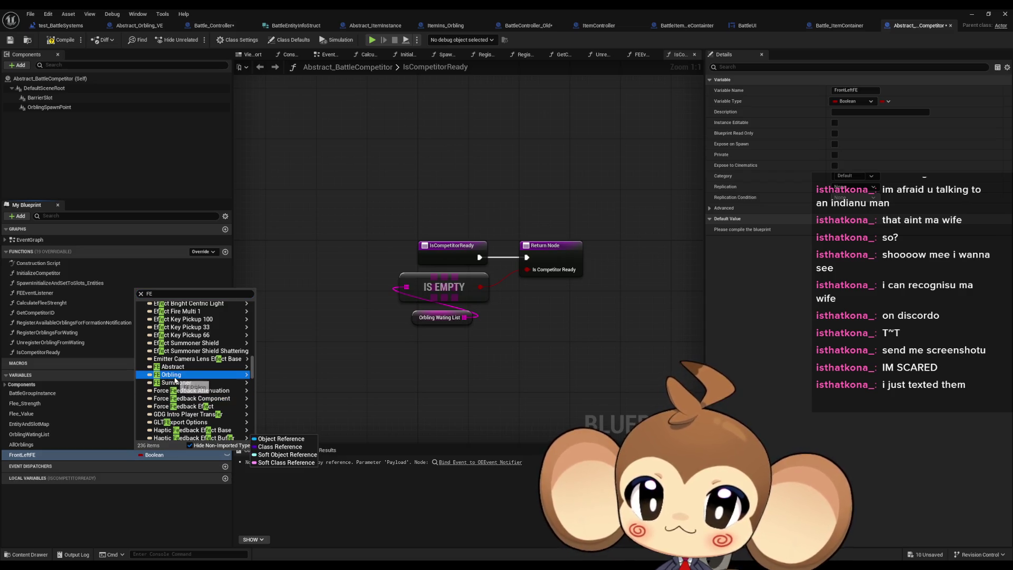
{"action": "mouse_move", "coordinate": [174, 376]}
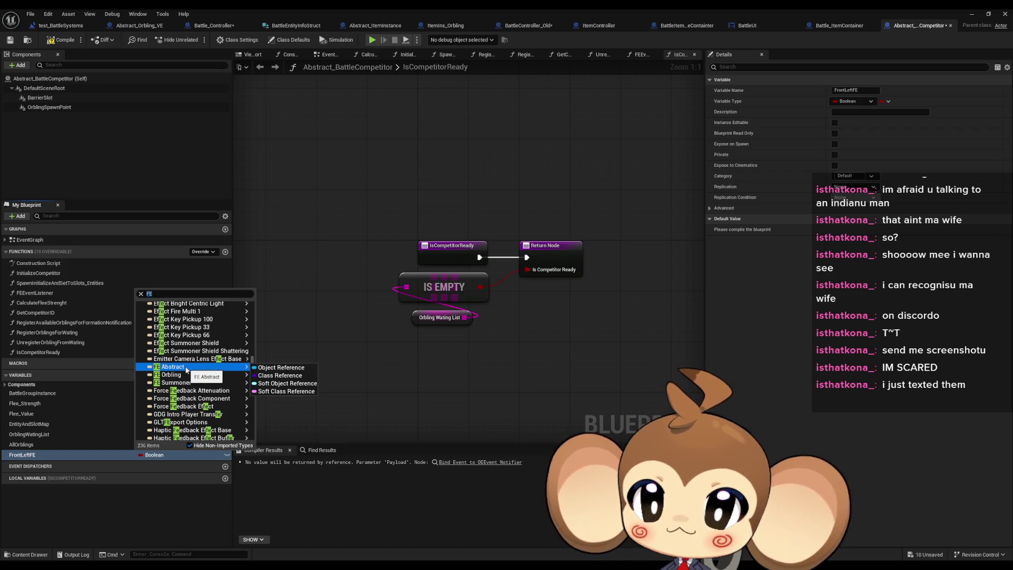
{"action": "left_click", "coordinate": [186, 368]}
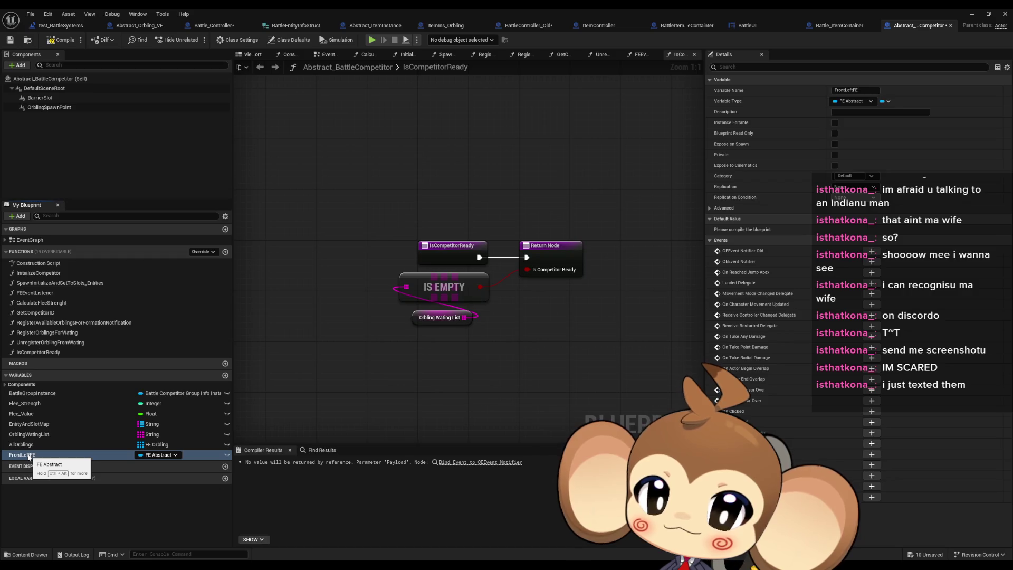
- Place a Front Left FE getter in IsCompetitorReady and attach a Battle AIInstance getter
{"action": "mouse_move", "coordinate": [29, 457]}
{"action": "left_mouse_down"}
{"action": "mouse_move", "coordinate": [428, 367]}
{"action": "mouse_move", "coordinate": [510, 384]}
{"action": "left_mouse_up"}
{"action": "scroll", "coordinate": [528, 519], "scroll_direction": "down", "scroll_amount": 5}
{"action": "scroll", "coordinate": [515, 520], "scroll_direction": "down", "scroll_amount": 3}
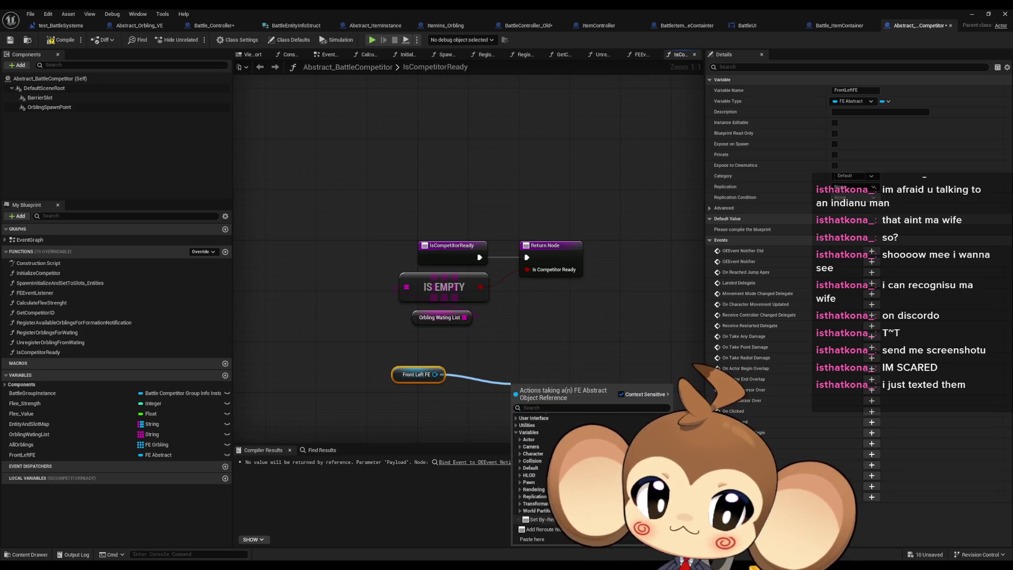
{"action": "left_click", "coordinate": [519, 467]}
{"action": "scroll", "coordinate": [522, 477], "scroll_direction": "down", "scroll_amount": 3}
{"action": "scroll", "coordinate": [522, 485], "scroll_direction": "down", "scroll_amount": 1}
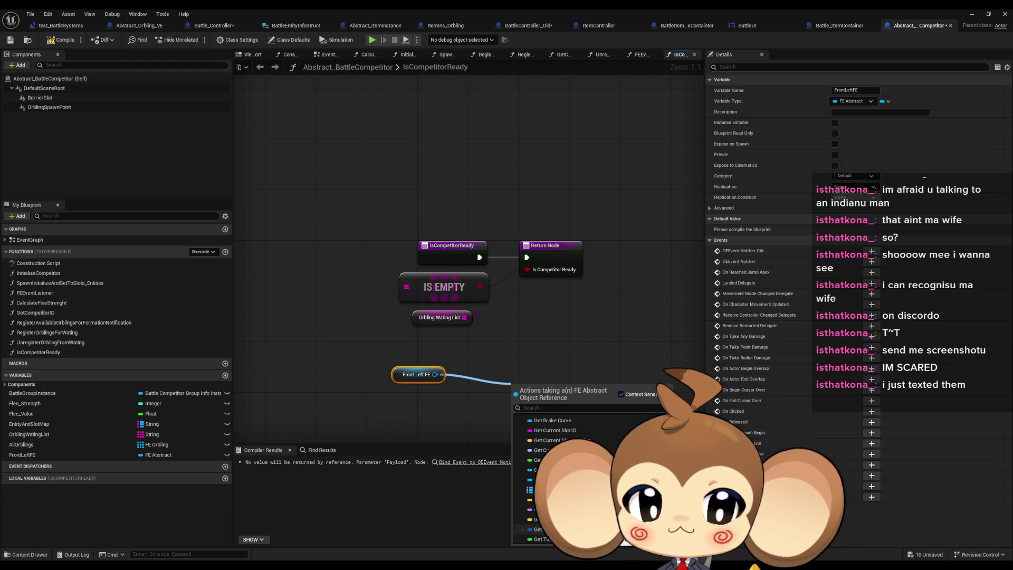
{"action": "scroll", "coordinate": [549, 464], "scroll_direction": "up", "scroll_amount": 1}
{"action": "left_click", "coordinate": [576, 416]}
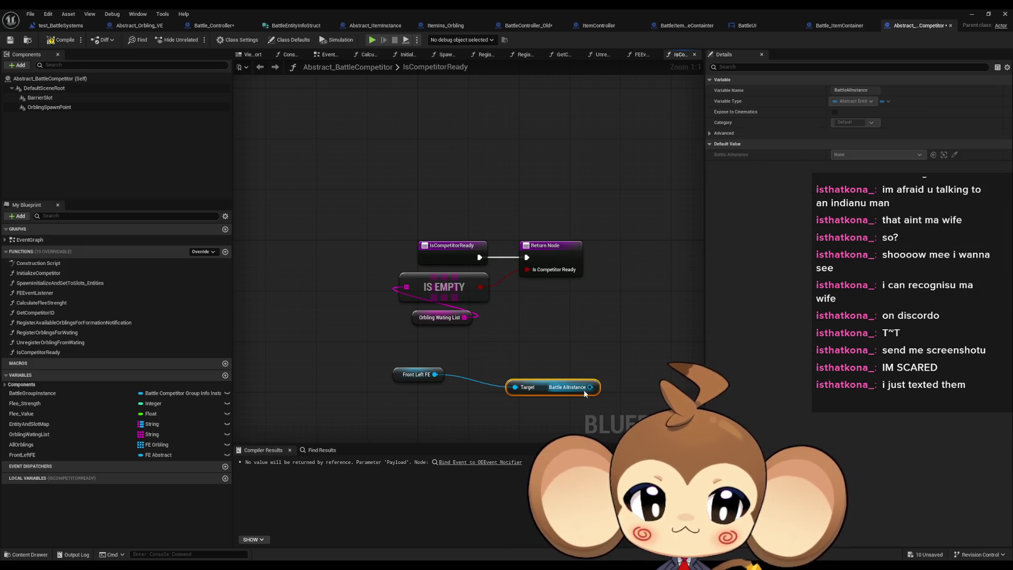
- Browse the Battle AI instance's variable actions without adding a node
{"action": "left_click_drag", "start_coordinate": [589, 387], "coordinate": [507, 429]}
{"action": "scroll", "coordinate": [577, 364], "scroll_direction": "down", "scroll_amount": 5}
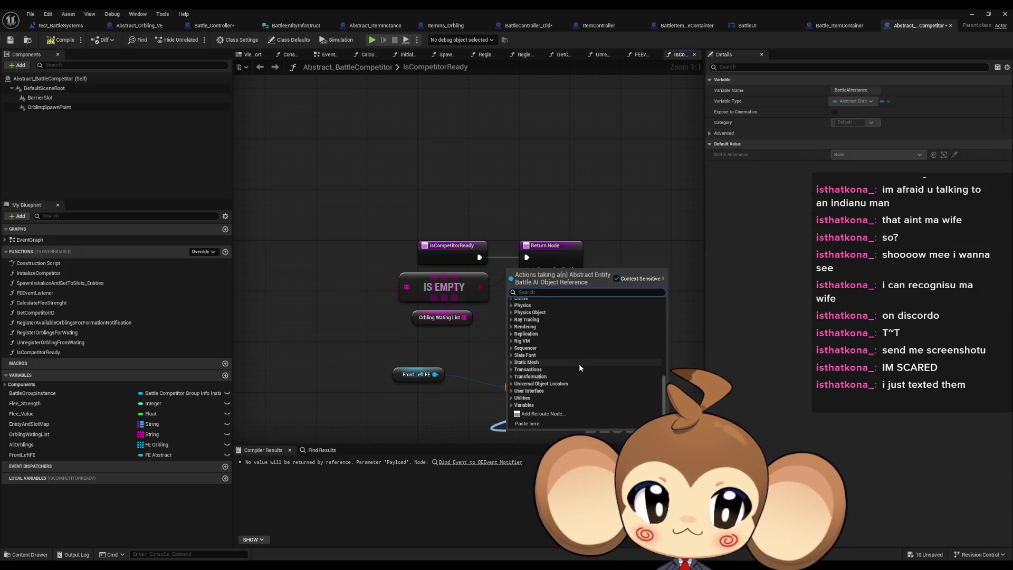
{"action": "left_click", "coordinate": [526, 405]}
{"action": "scroll", "coordinate": [551, 372], "scroll_direction": "down", "scroll_amount": 3}
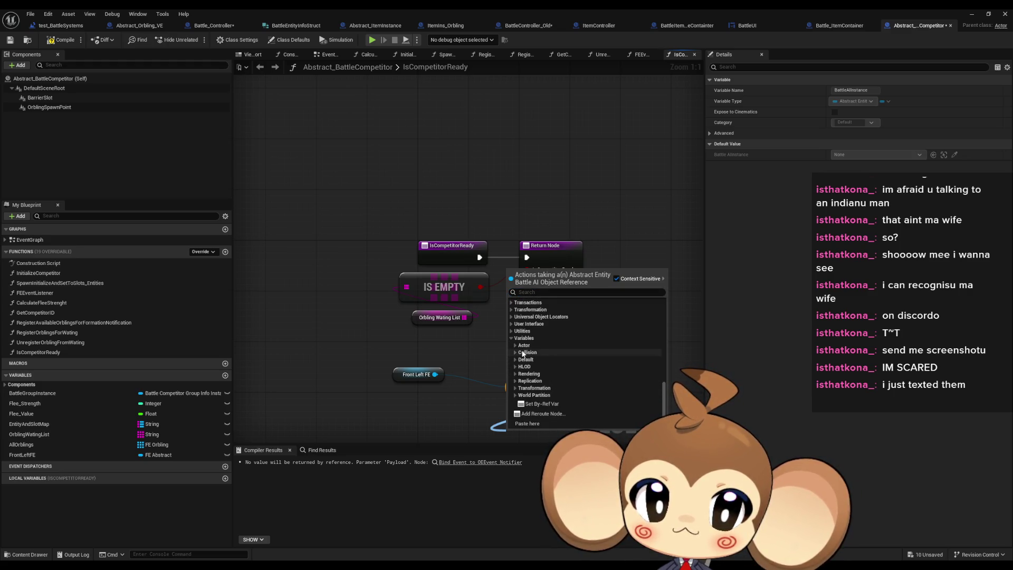
{"action": "left_click", "coordinate": [548, 359]}
{"action": "scroll", "coordinate": [554, 352], "scroll_direction": "down", "scroll_amount": 2}
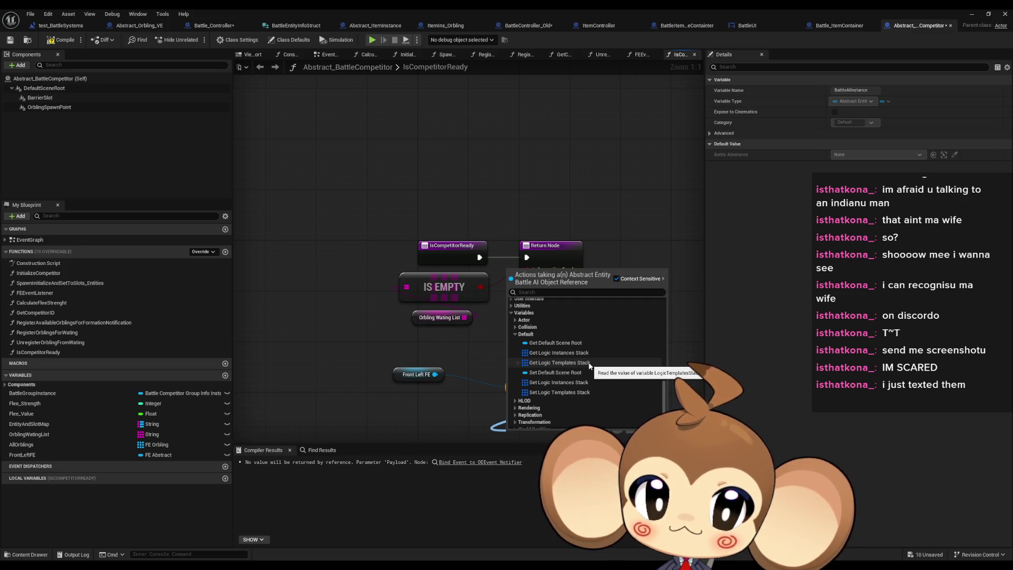
{"action": "left_click", "coordinate": [465, 390]}
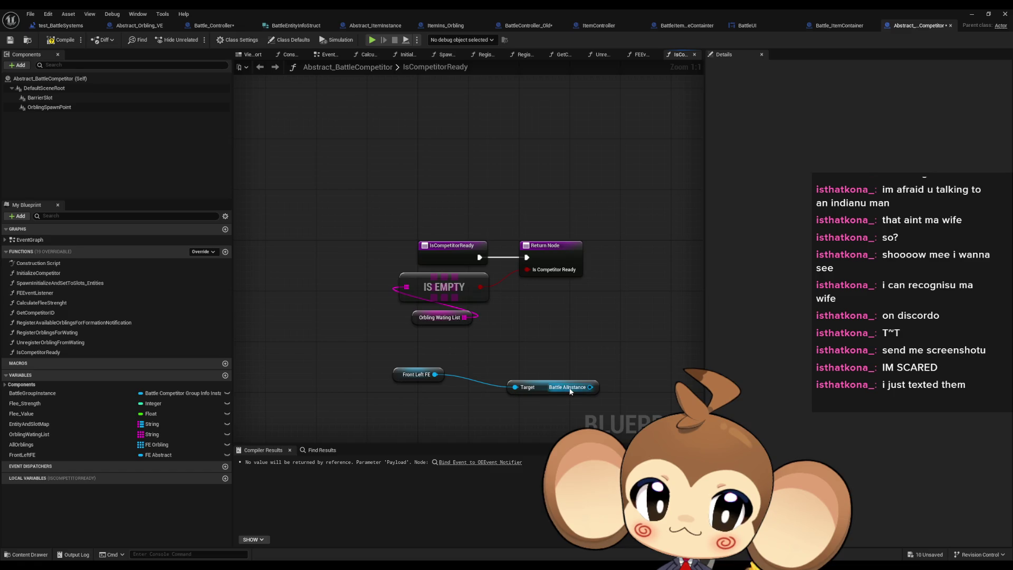
{"action": "left_click_drag", "start_coordinate": [442, 328], "coordinate": [467, 367]}
- Add an Entity Info Instance getter from Front Left FE
{"action": "scroll", "coordinate": [522, 464], "scroll_direction": "down", "scroll_amount": 15}
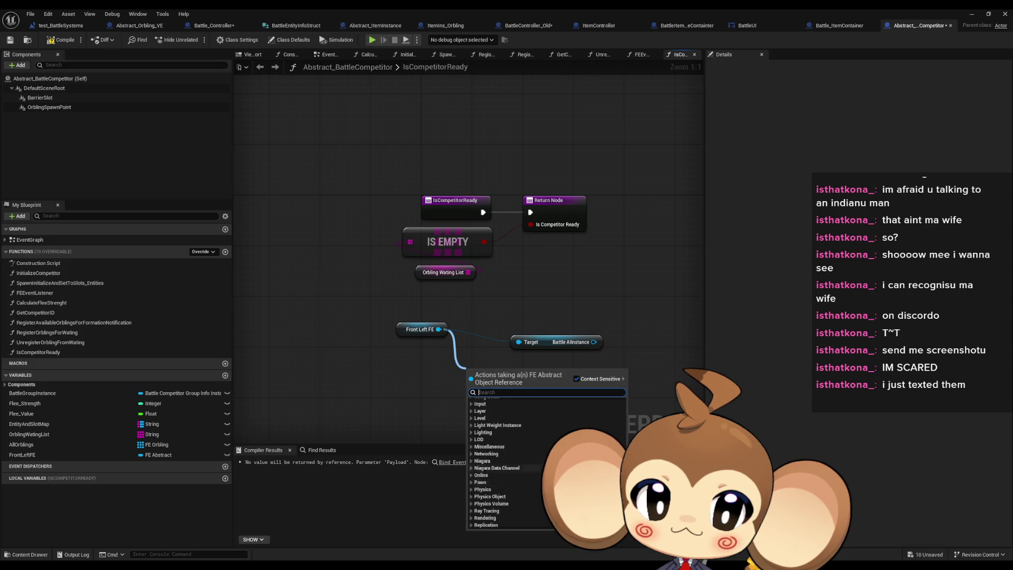
{"action": "scroll", "coordinate": [492, 478], "scroll_direction": "up", "scroll_amount": 2}
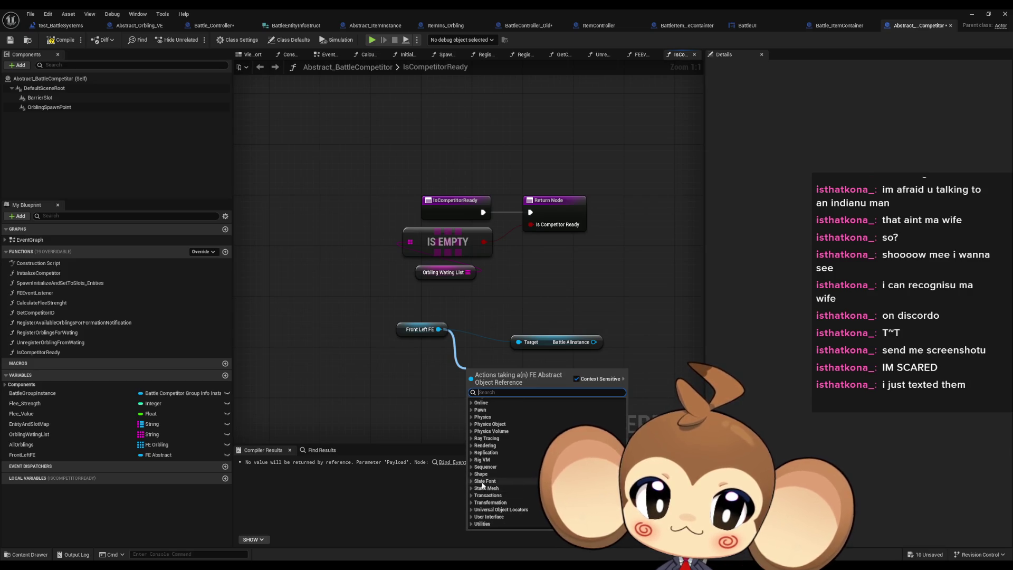
{"action": "scroll", "coordinate": [492, 478], "scroll_direction": "down", "scroll_amount": 3}
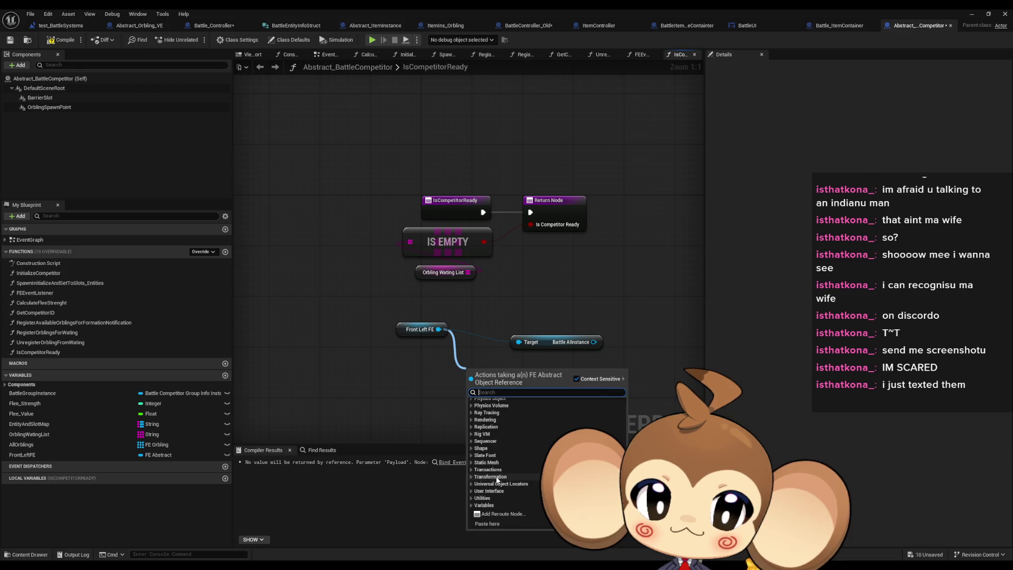
{"action": "left_click", "coordinate": [472, 507]}
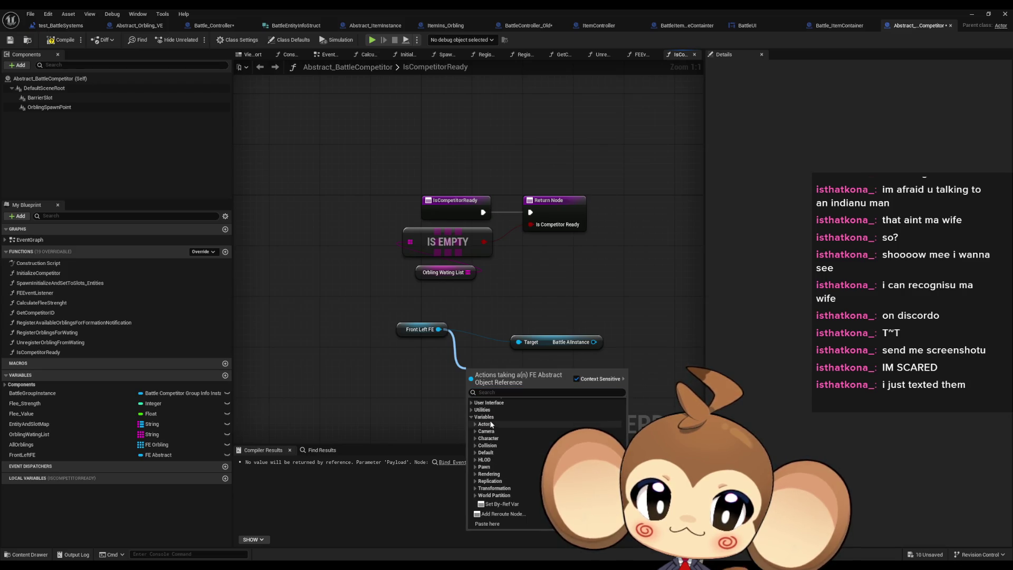
{"action": "left_click", "coordinate": [475, 453]}
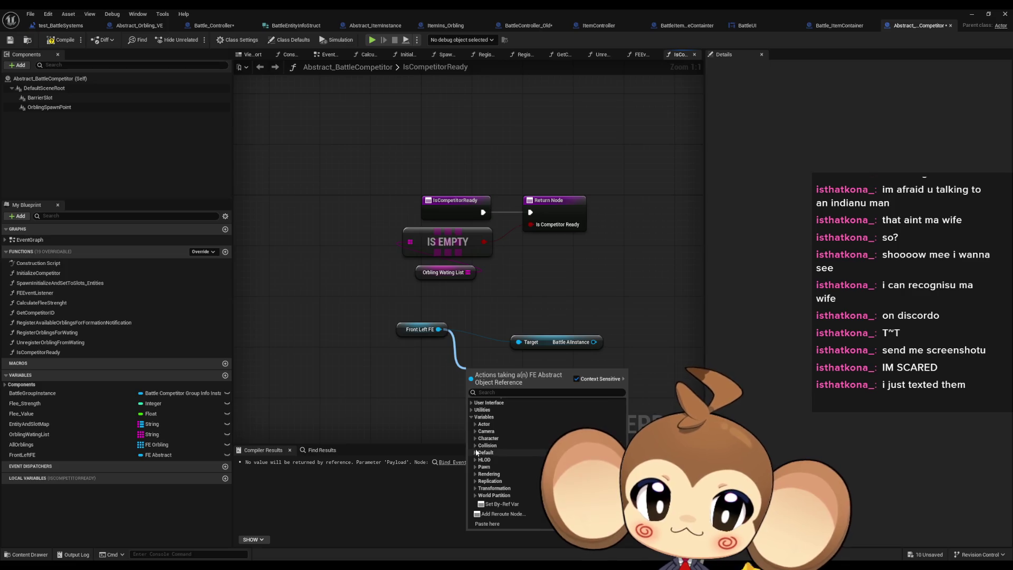
{"action": "scroll", "coordinate": [533, 445], "scroll_direction": "down", "scroll_amount": 1}
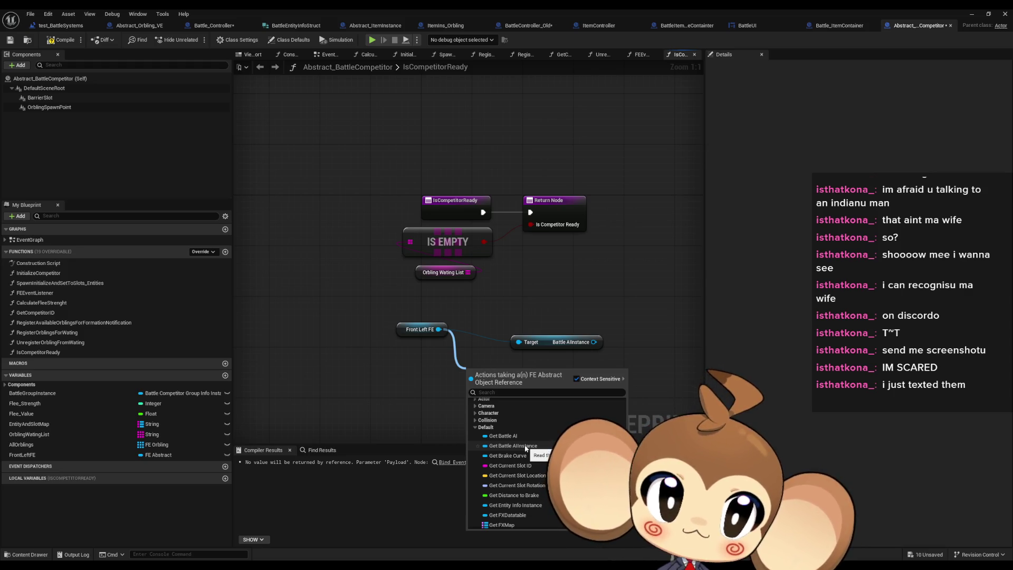
{"action": "scroll", "coordinate": [540, 451], "scroll_direction": "down", "scroll_amount": 1}
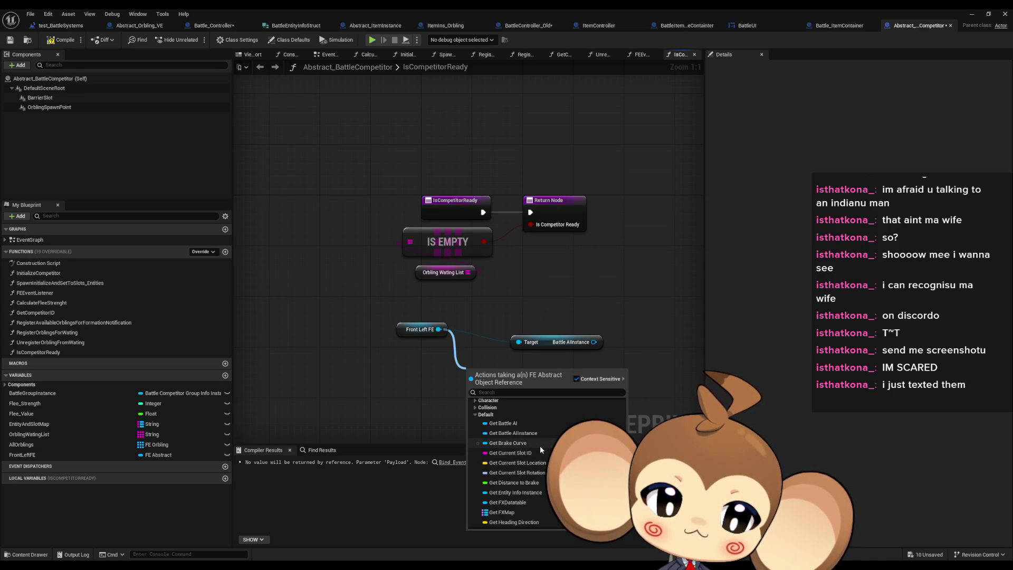
{"action": "left_click", "coordinate": [532, 492]}
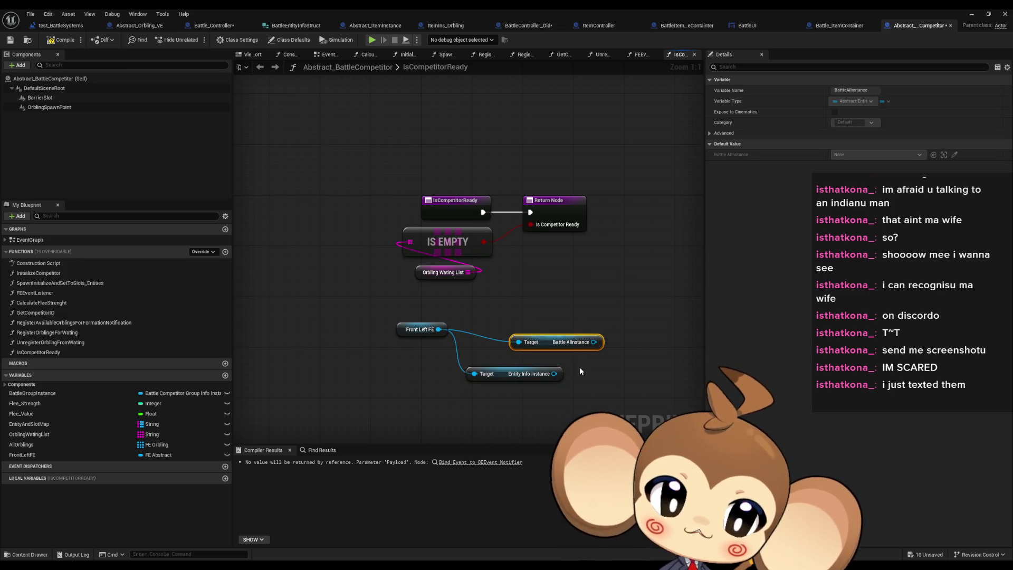
- Add a Battle Entity Info getter from the Entity Info Instance output
{"action": "left_click_drag", "start_coordinate": [553, 373], "coordinate": [477, 416]}
{"action": "scroll", "coordinate": [511, 330], "scroll_direction": "down", "scroll_amount": 5}
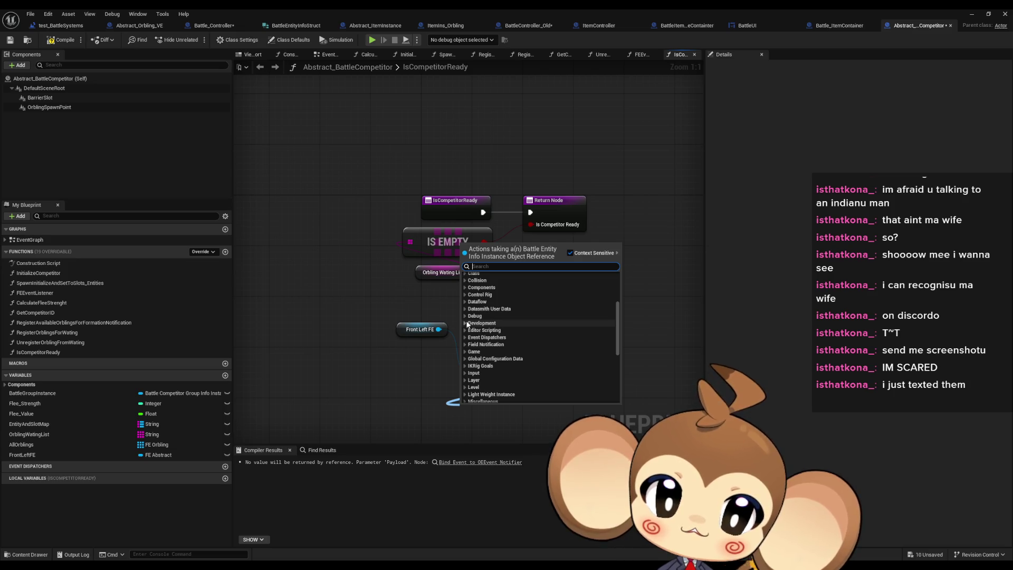
{"action": "scroll", "coordinate": [481, 319], "scroll_direction": "down", "scroll_amount": 1}
{"action": "scroll", "coordinate": [463, 377], "scroll_direction": "down", "scroll_amount": 6}
{"action": "left_click", "coordinate": [465, 380]}
{"action": "scroll", "coordinate": [467, 379], "scroll_direction": "down", "scroll_amount": 2}
{"action": "left_click", "coordinate": [469, 375]}
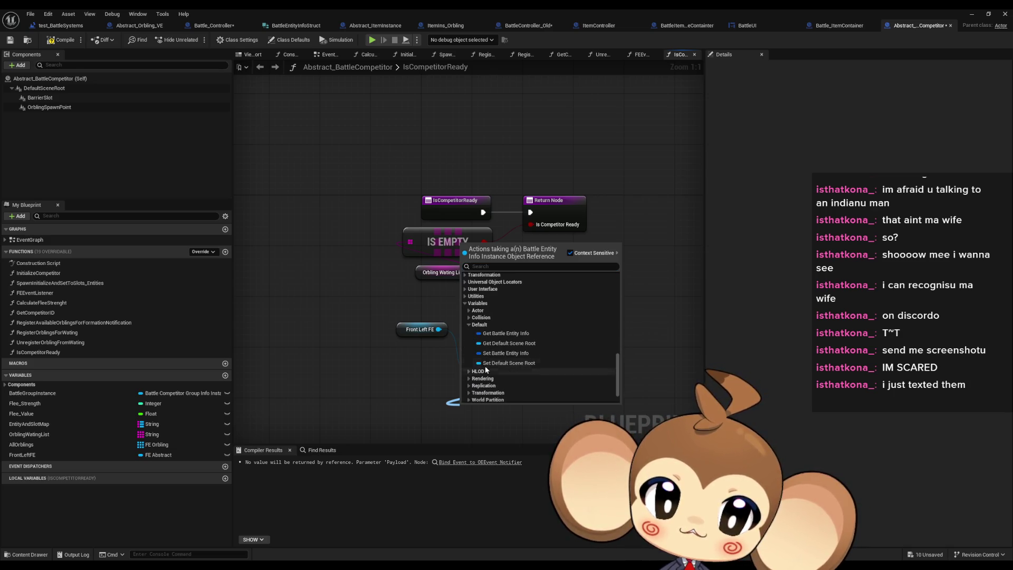
{"action": "left_click", "coordinate": [505, 339]}
- Break Battle Entity Info into its fields with an expanded Break Battle Entity Info Struct node
{"action": "mouse_move", "coordinate": [529, 364]}
{"action": "left_mouse_down"}
{"action": "mouse_move", "coordinate": [505, 390]}
{"action": "mouse_move", "coordinate": [480, 396]}
{"action": "left_mouse_up"}
{"action": "type", "text": "break"}
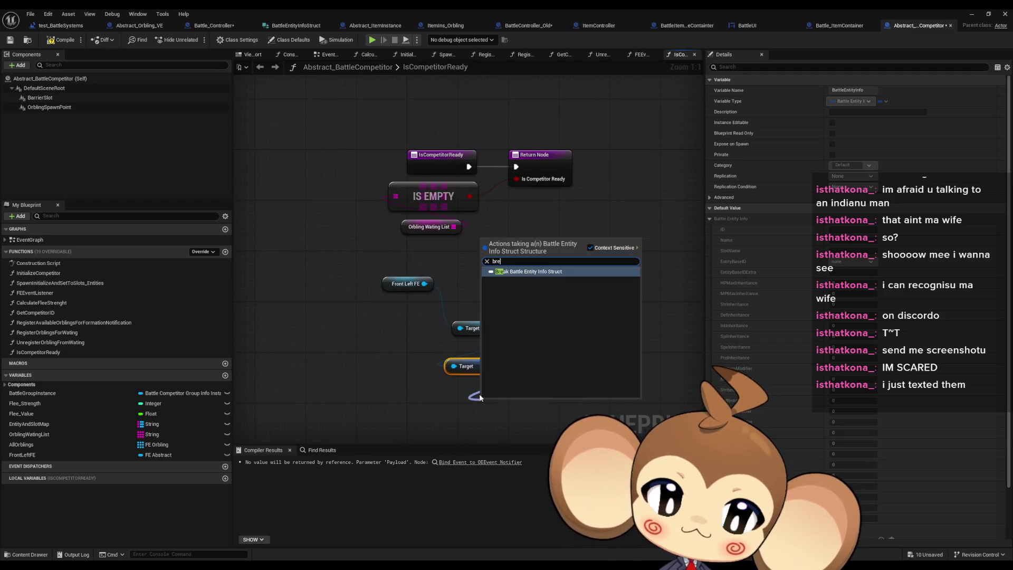
{"action": "key", "text": "Return"}
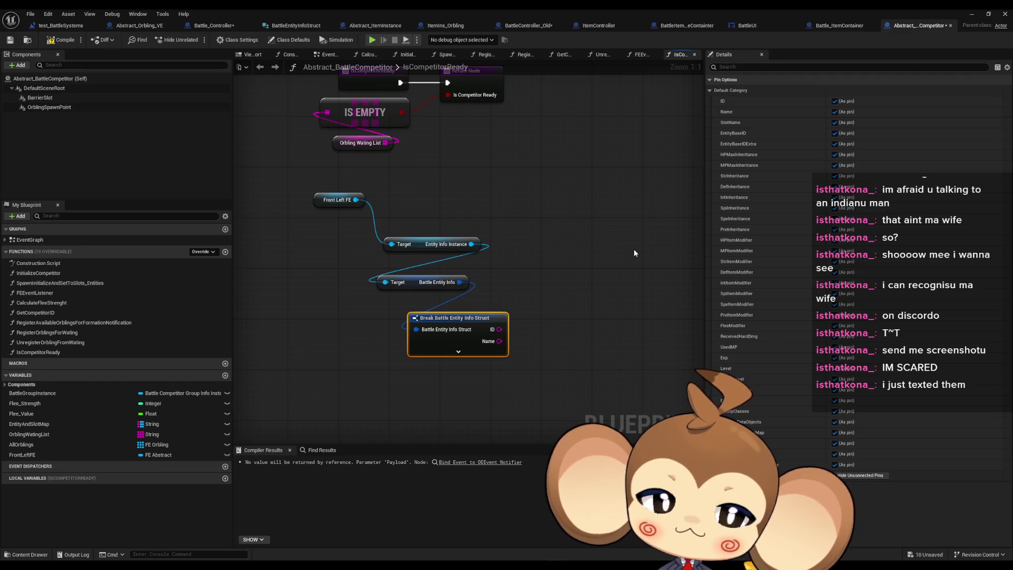
{"action": "left_click", "coordinate": [458, 351]}
- Review the expanded Break Battle Entity Info Struct node and its member pins
{"action": "mouse_move", "coordinate": [550, 299]}
{"action": "left_mouse_down"}
{"action": "mouse_move", "coordinate": [510, 158]}
{"action": "mouse_move", "coordinate": [511, 74]}
{"action": "mouse_move", "coordinate": [580, 195]}
{"action": "mouse_move", "coordinate": [568, 118]}
{"action": "left_mouse_up"}
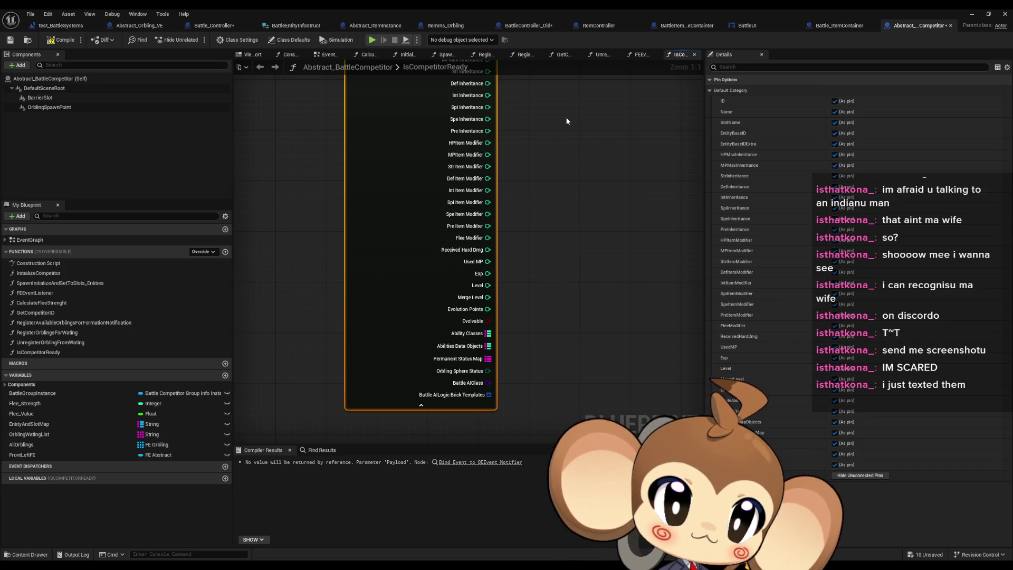
{"action": "scroll", "coordinate": [548, 153], "scroll_direction": "down", "scroll_amount": 2}
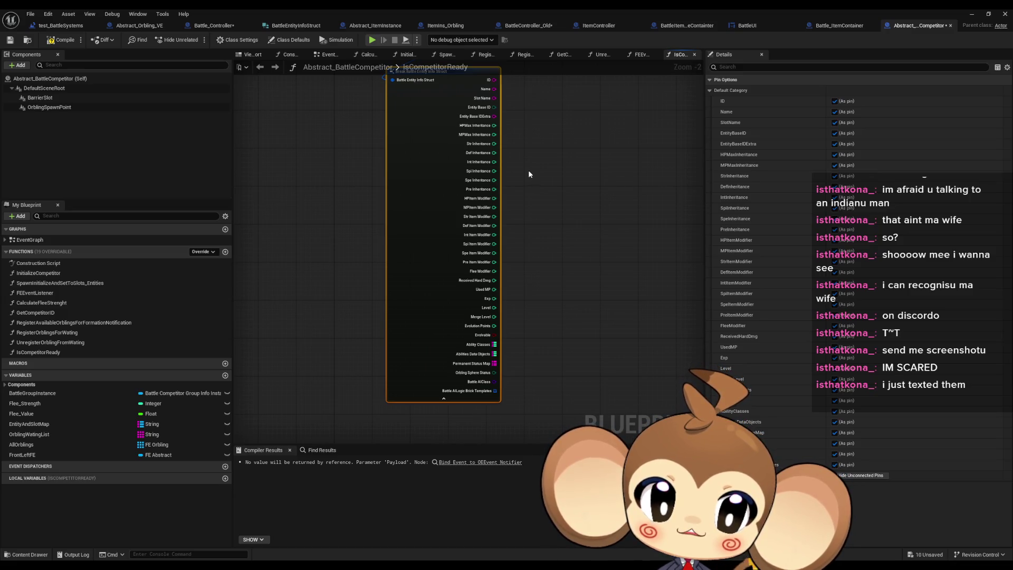
{"action": "left_click_drag", "start_coordinate": [529, 173], "coordinate": [531, 201]}
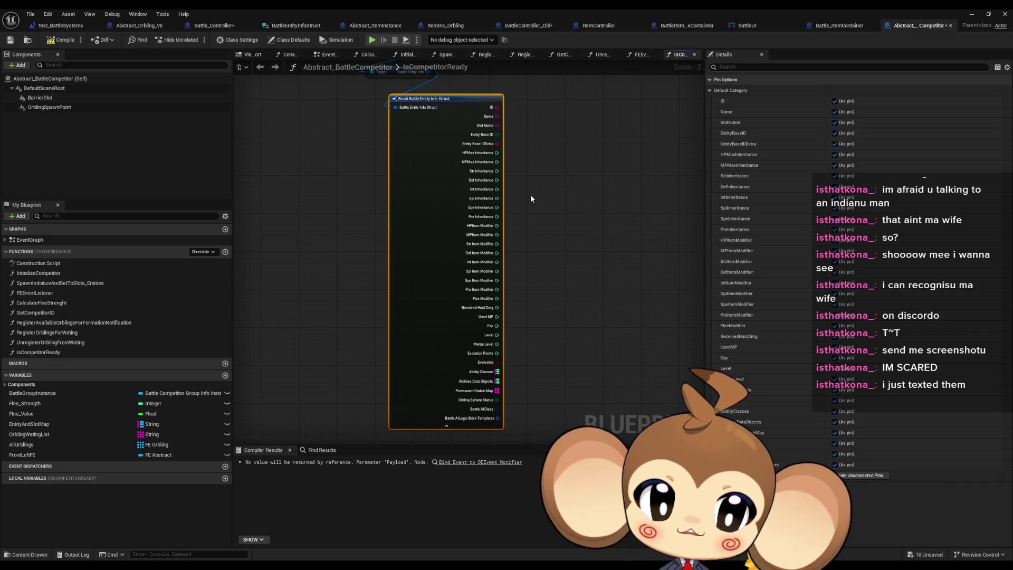
{"action": "mouse_move", "coordinate": [530, 199]}
{"action": "left_mouse_down"}
{"action": "mouse_move", "coordinate": [515, 194]}
{"action": "mouse_move", "coordinate": [525, 188]}
{"action": "left_mouse_up"}
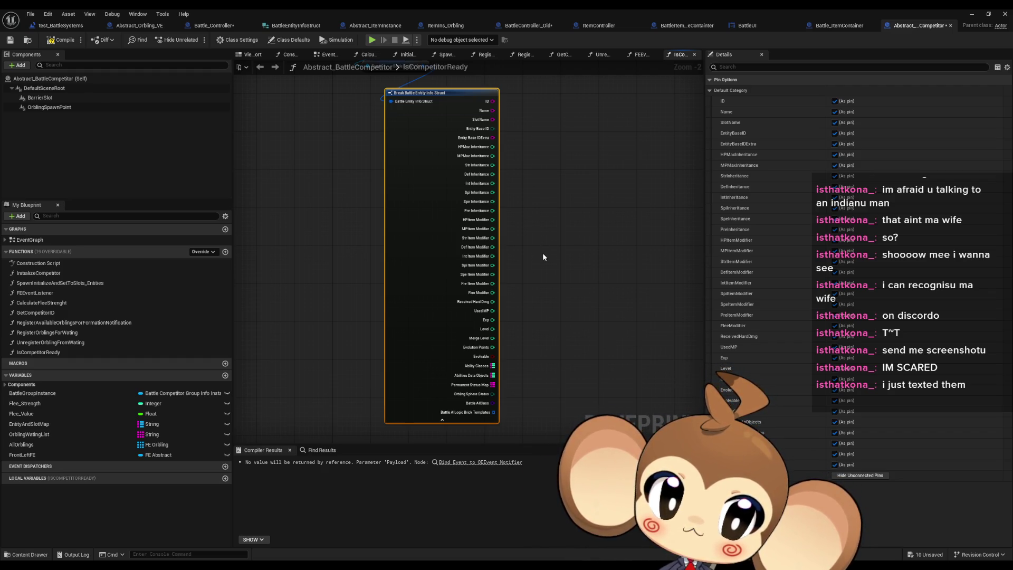
{"action": "left_click_drag", "start_coordinate": [542, 252], "coordinate": [407, 339]}
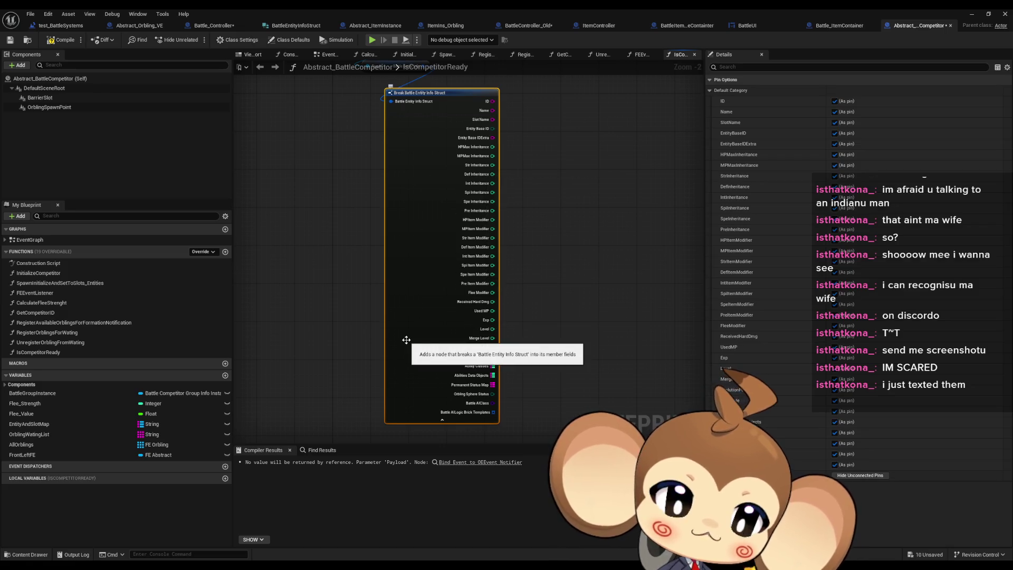
- Select the whole Front Left FE node chain feeding the break node
{"action": "left_click_drag", "start_coordinate": [634, 293], "coordinate": [664, 509]}
{"action": "left_click_drag", "start_coordinate": [626, 428], "coordinate": [628, 434]}
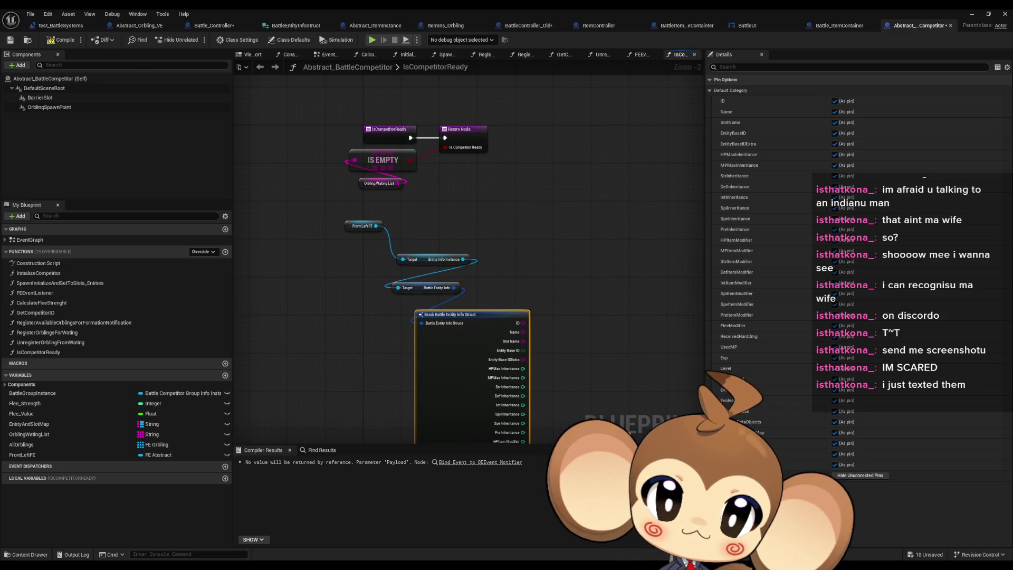
{"action": "mouse_move", "coordinate": [338, 211]}
{"action": "left_mouse_down"}
{"action": "mouse_move", "coordinate": [621, 372]}
{"action": "mouse_move", "coordinate": [607, 328]}
{"action": "left_mouse_up"}
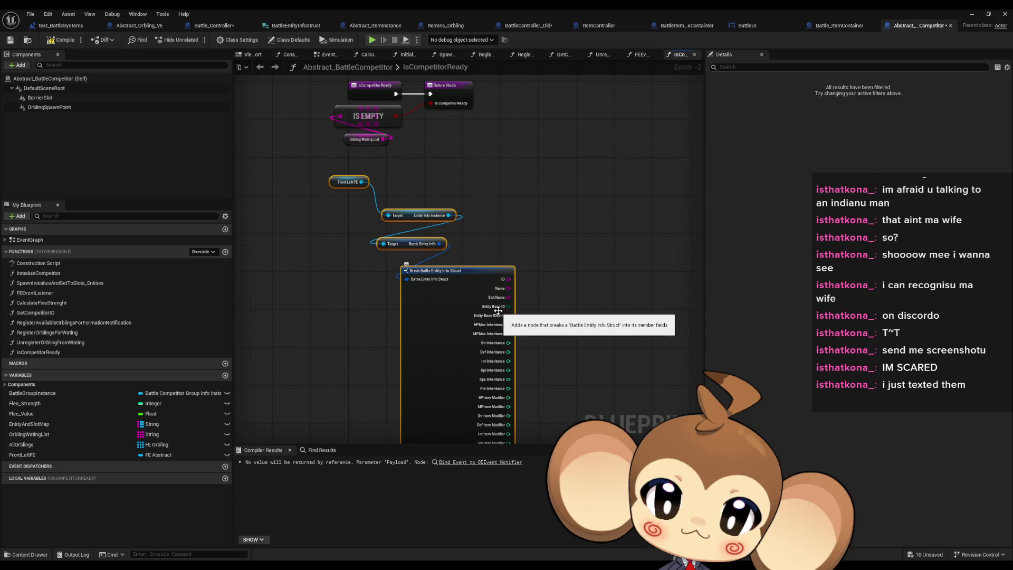
{"action": "mouse_move", "coordinate": [621, 413]}
{"action": "left_mouse_down"}
{"action": "mouse_move", "coordinate": [580, 348]}
{"action": "mouse_move", "coordinate": [567, 161]}
{"action": "mouse_move", "coordinate": [578, 385]}
{"action": "left_mouse_up"}
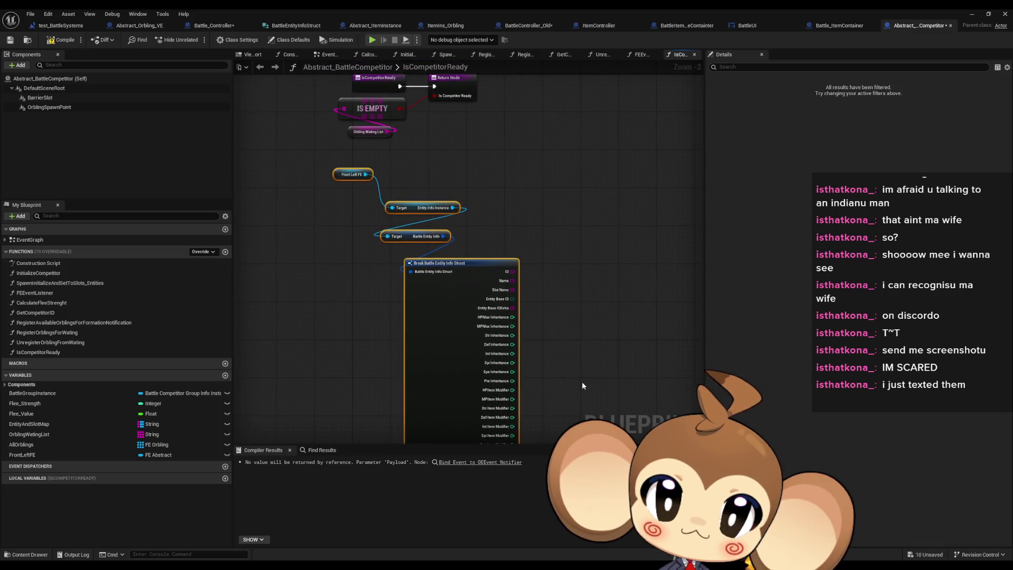
- Delete the Front Left FE node chain and duplicate FrontLeftFE as FrontCenterFE
{"action": "key", "text": "Delete"}
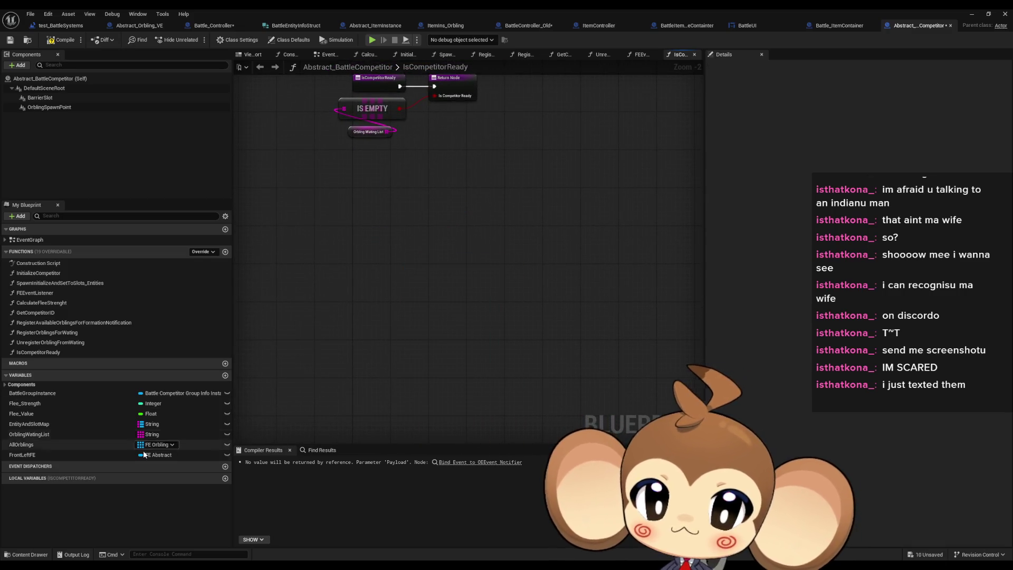
{"action": "left_click", "coordinate": [70, 457]}
{"action": "key", "text": "ctrl+w"}
{"action": "key", "text": "End"}
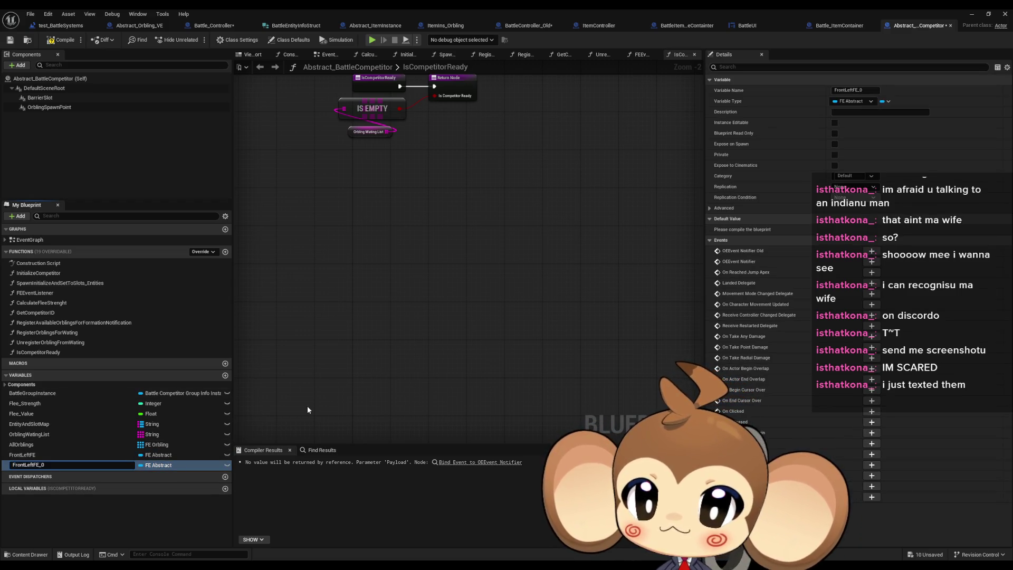
{"action": "key", "text": "BackSpace"}
{"action": "key", "text": "BackSpace"}
{"action": "key", "text": "BackSpace"}
{"action": "type", "text": "Center"}
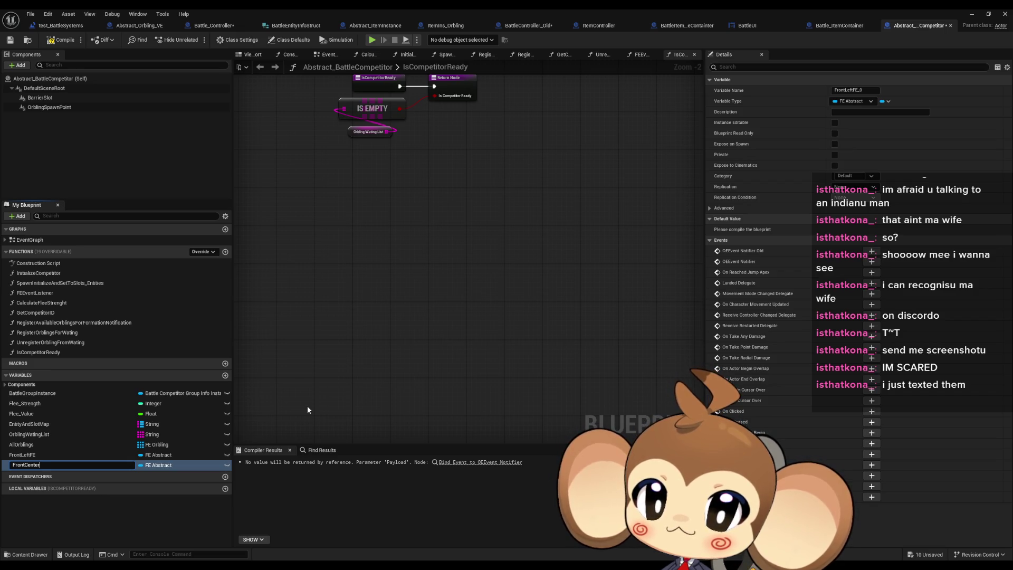
{"action": "key", "text": "Return"}
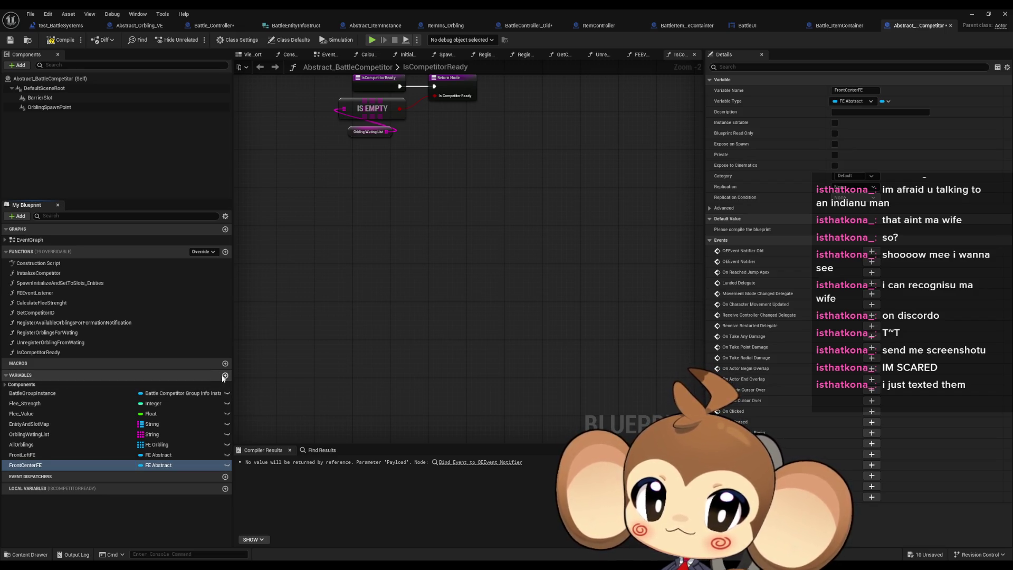
- Add another FE Abstract variable named FrontRightFE
{"action": "left_click", "coordinate": [225, 375]}
{"action": "type", "text": "FrontRightFE"}
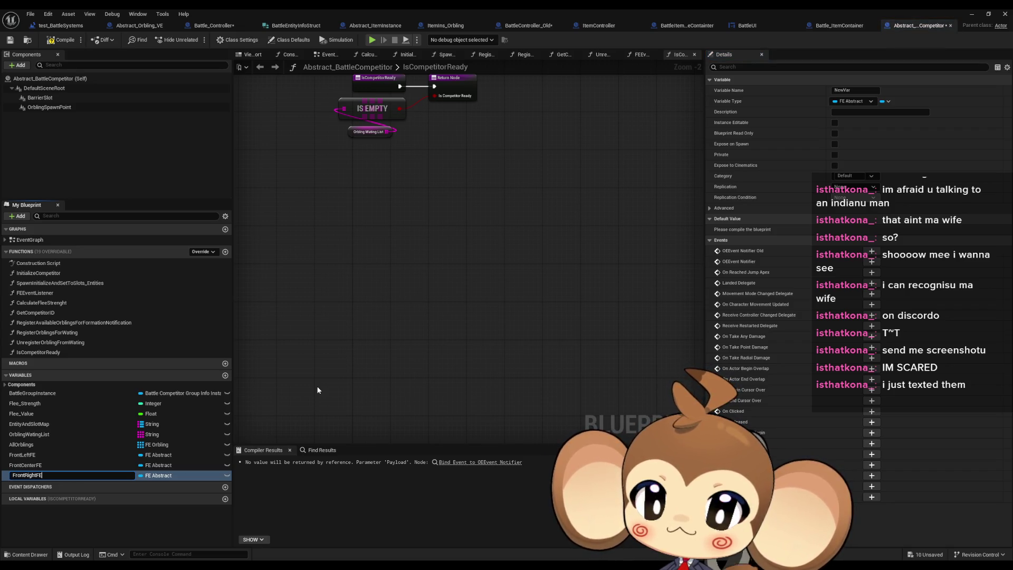
{"action": "key", "text": "Return"}
{"action": "key", "text": "Home"}
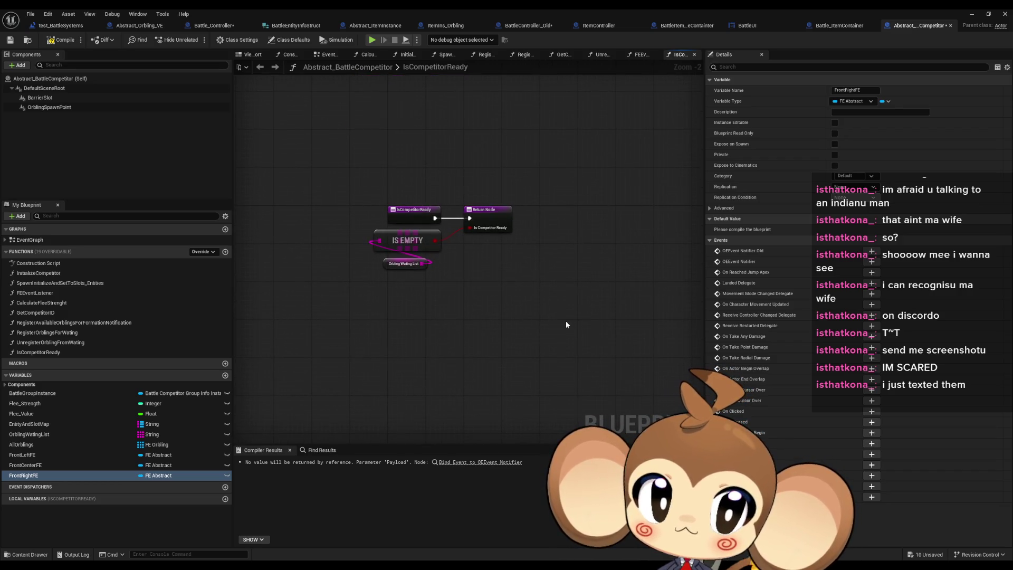
{"action": "double_click", "coordinate": [511, 10]}
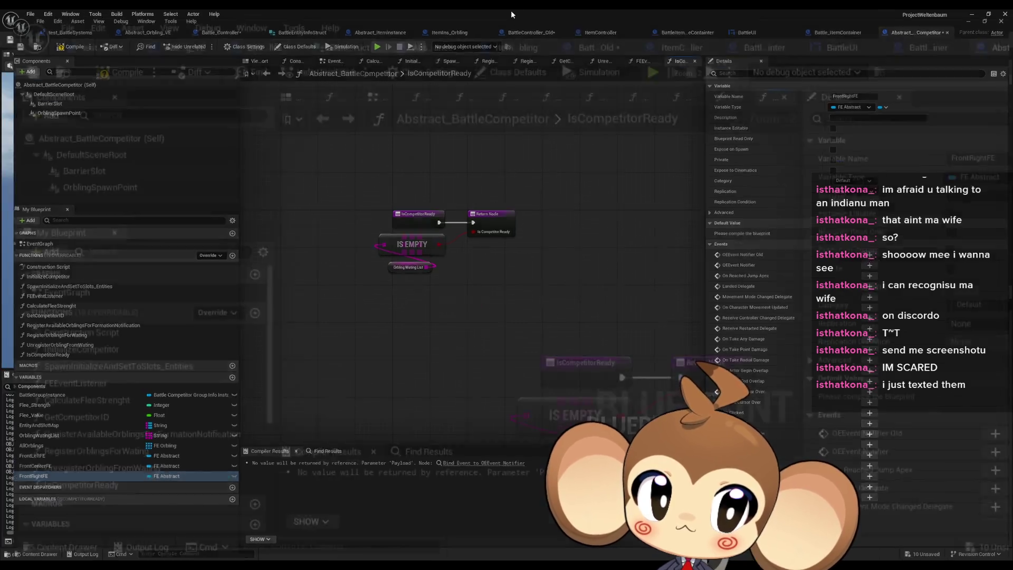
- Bring up Battle_Controller's RoundPhase2 graph
{"action": "mouse_move", "coordinate": [586, 190]}
{"action": "left_mouse_down"}
{"action": "mouse_move", "coordinate": [496, 61]}
{"action": "mouse_move", "coordinate": [450, 26]}
{"action": "left_mouse_up"}
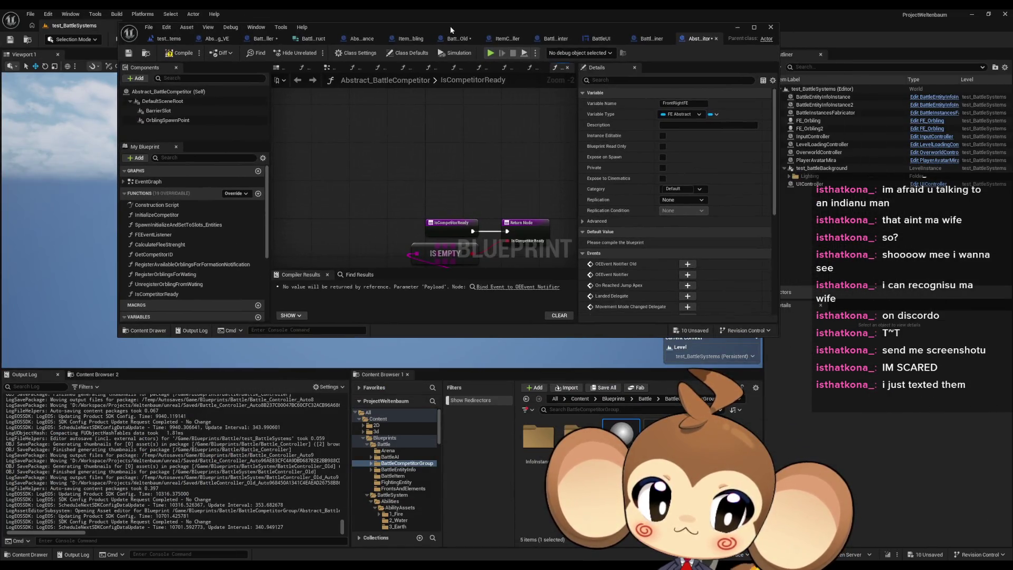
{"action": "left_click", "coordinate": [660, 435]}
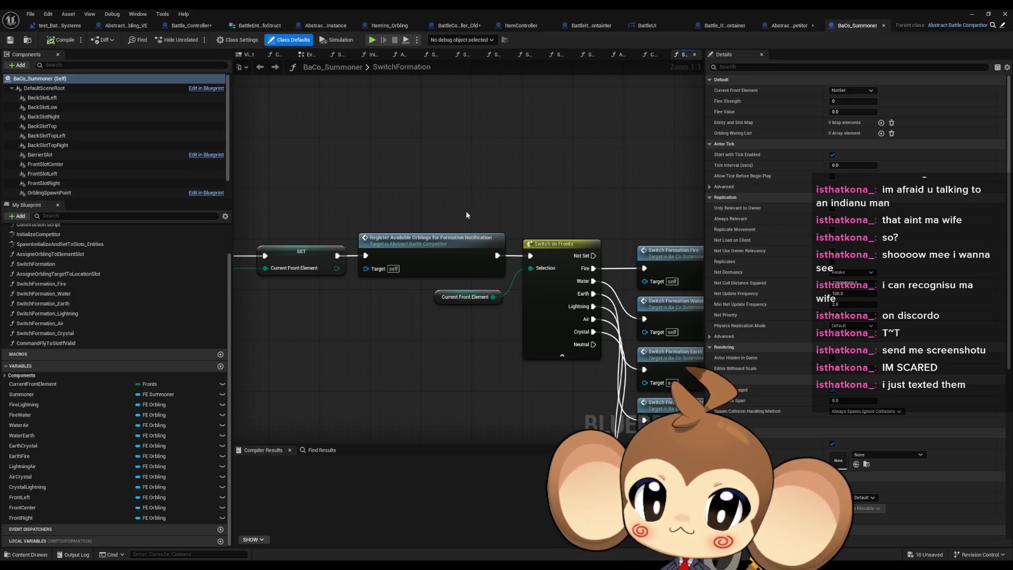
{"action": "left_click", "coordinate": [796, 26]}
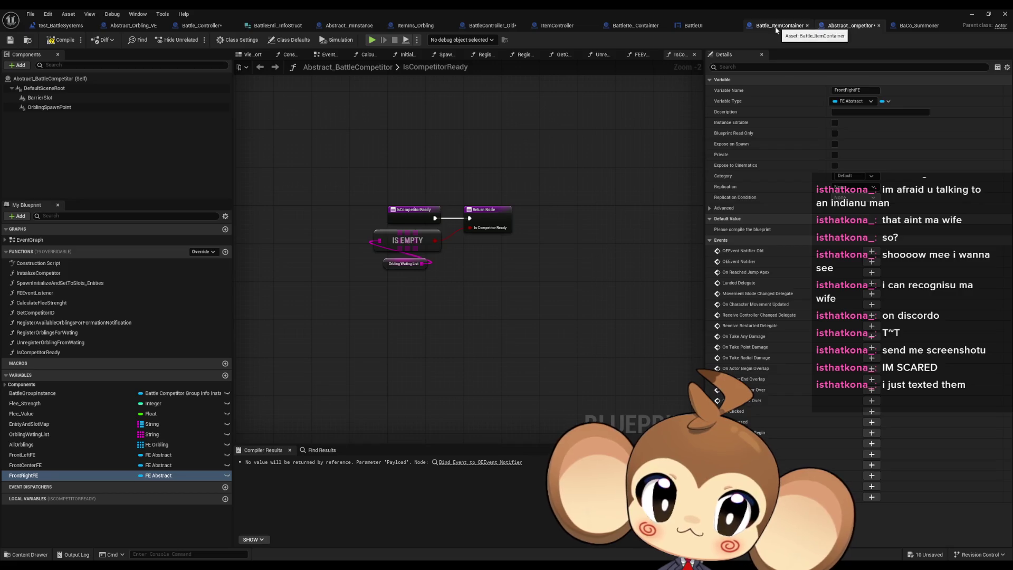
{"action": "left_click", "coordinate": [191, 25]}
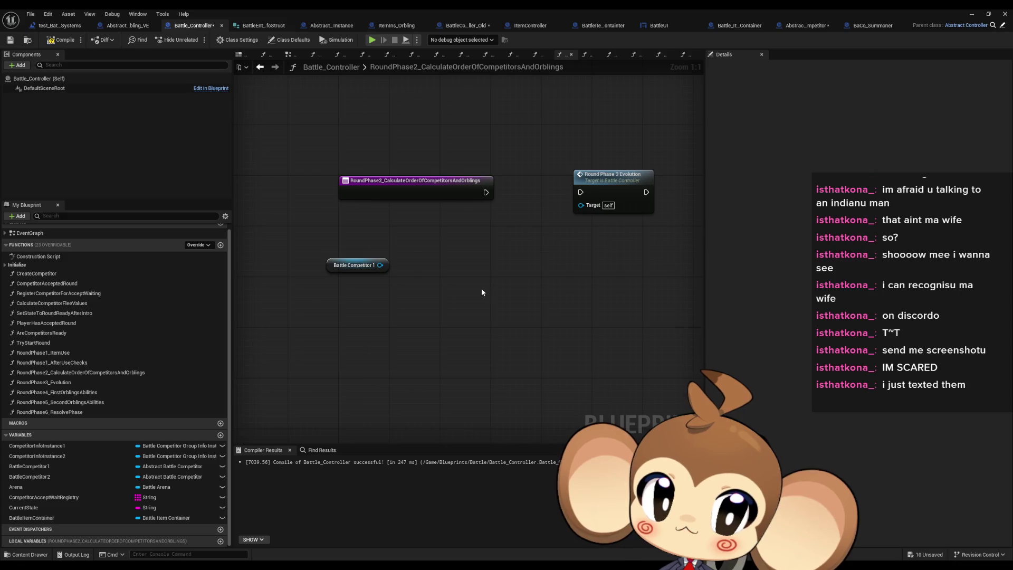
- Add Front Center, Front Left and Front Right FE getters from Battle Competitor 1
{"action": "right_click", "coordinate": [401, 321]}
{"action": "left_click", "coordinate": [380, 268]}
{"action": "left_click_drag", "start_coordinate": [380, 265], "coordinate": [411, 297]}
{"action": "type", "text": "front"}
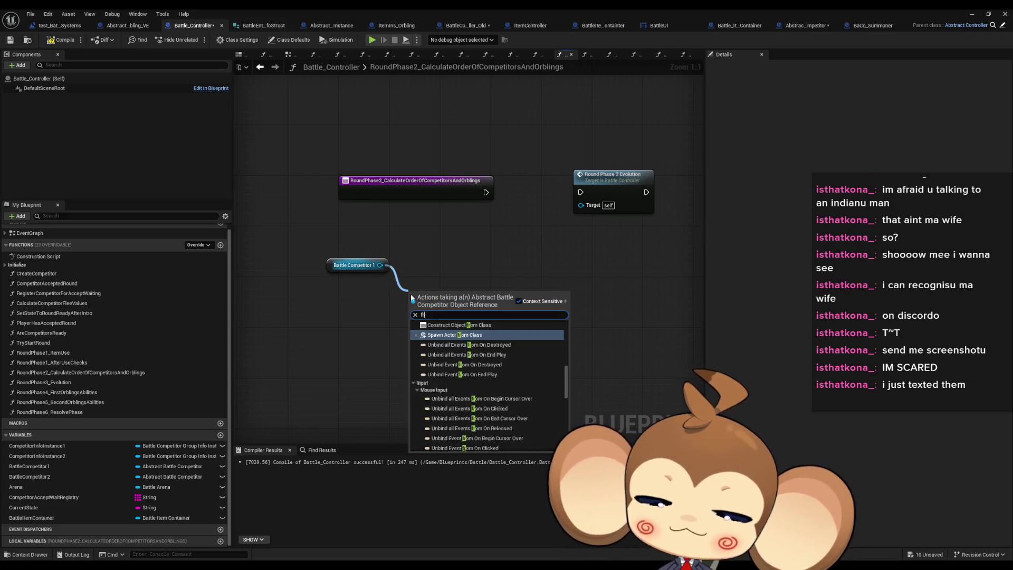
{"action": "left_click", "coordinate": [467, 339]}
{"action": "left_click_drag", "start_coordinate": [381, 265], "coordinate": [385, 335]}
{"action": "type", "text": "front"}
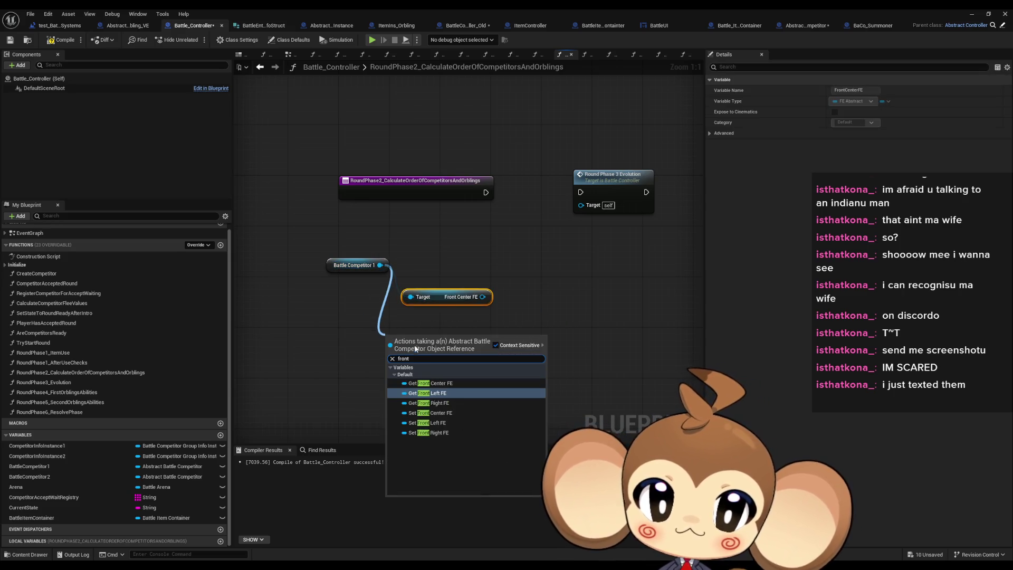
{"action": "left_click", "coordinate": [446, 393]}
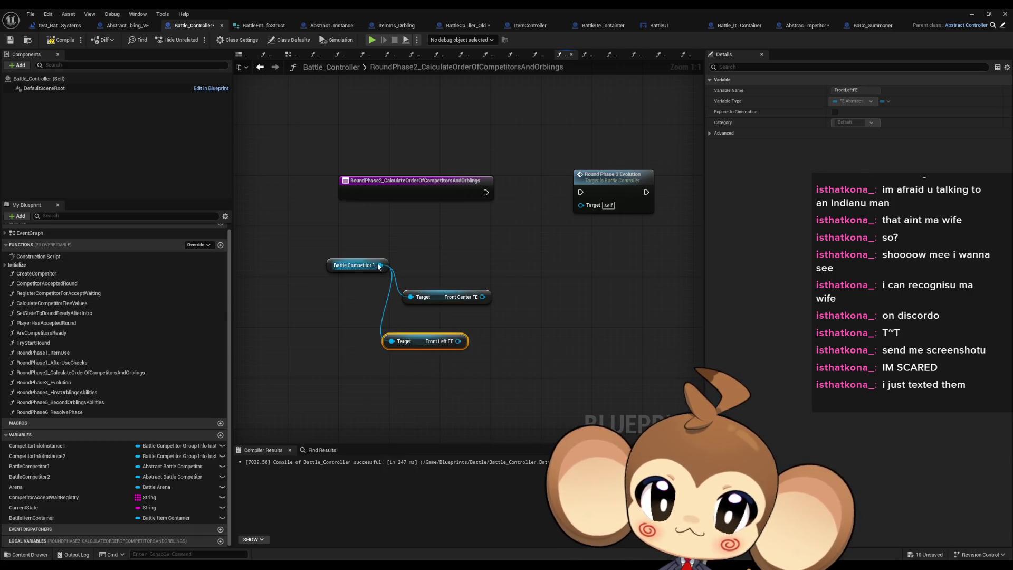
{"action": "left_click_drag", "start_coordinate": [380, 265], "coordinate": [369, 363]}
{"action": "type", "text": "front"}
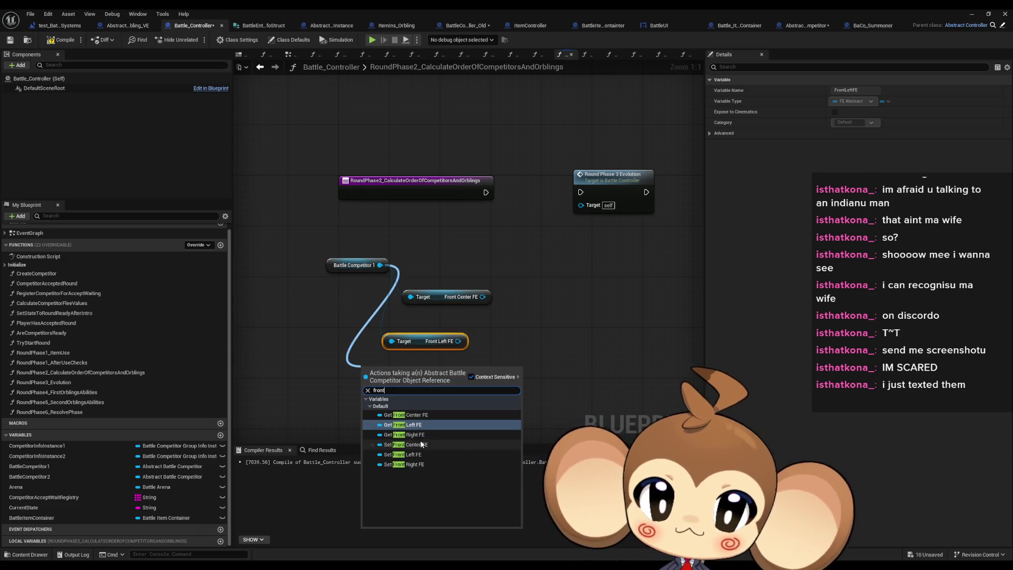
{"action": "key", "text": "Escape"}
- Stack the three front FE getters neatly beside Battle Competitor 1
{"action": "left_click_drag", "start_coordinate": [442, 294], "coordinate": [442, 263]}
{"action": "left_click_drag", "start_coordinate": [421, 339], "coordinate": [421, 282]}
{"action": "left_click_drag", "start_coordinate": [394, 372], "coordinate": [439, 302]}
{"action": "left_click", "coordinate": [598, 312]}
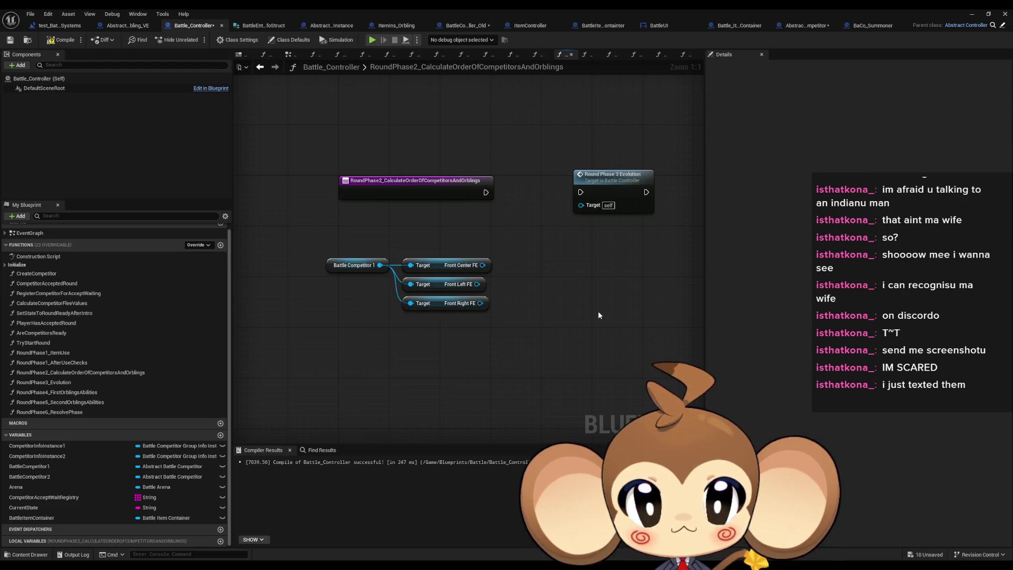
{"action": "left_click_drag", "start_coordinate": [482, 265], "coordinate": [563, 275]}
{"action": "left_click", "coordinate": [534, 237]}
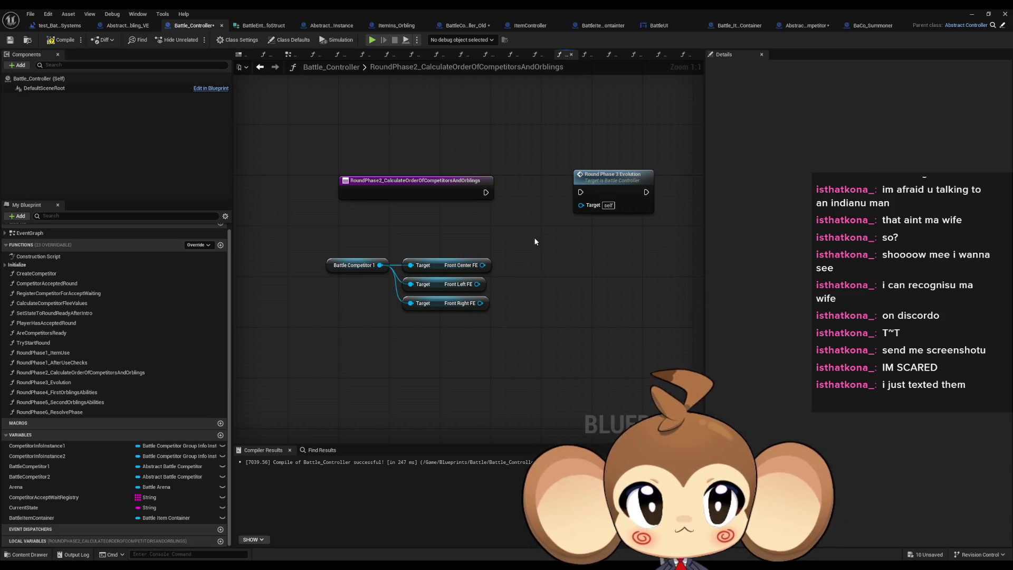
{"action": "left_click", "coordinate": [810, 27]}
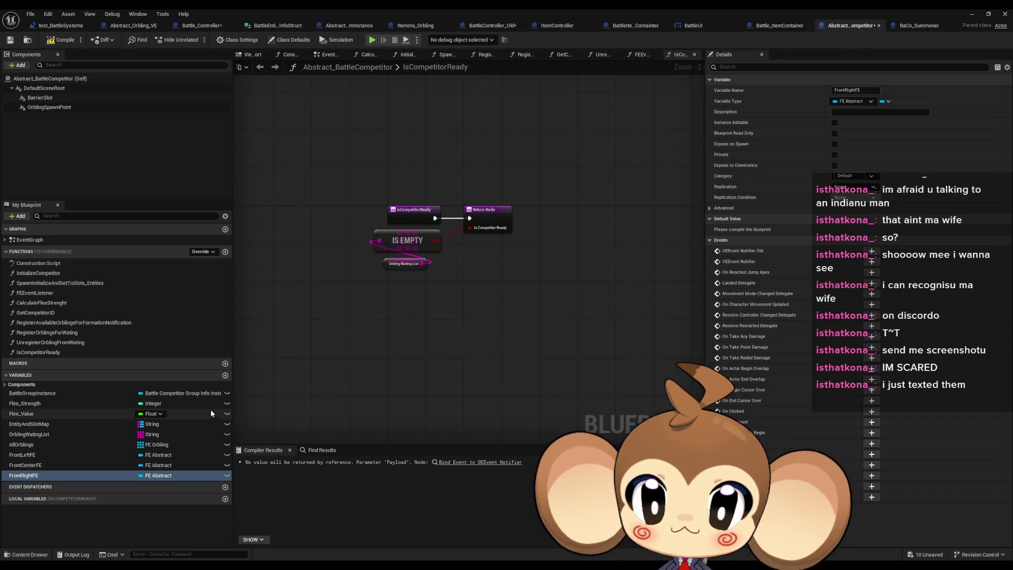
- Open the FE_Abstract blueprint from the Battle/FightingEntity folder
{"action": "double_click", "coordinate": [569, 9]}
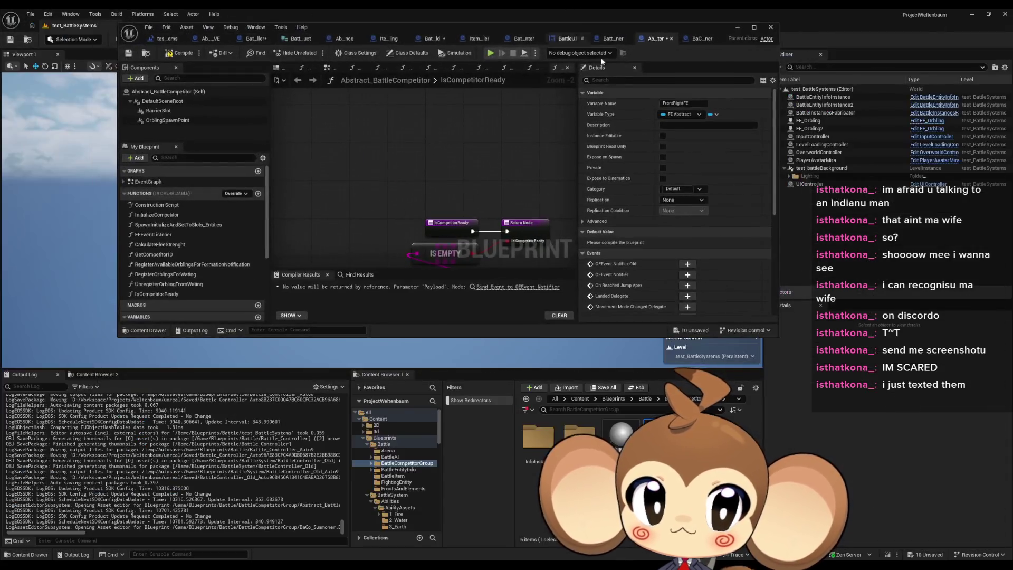
{"action": "left_click", "coordinate": [645, 399]}
{"action": "double_click", "coordinate": [536, 498]}
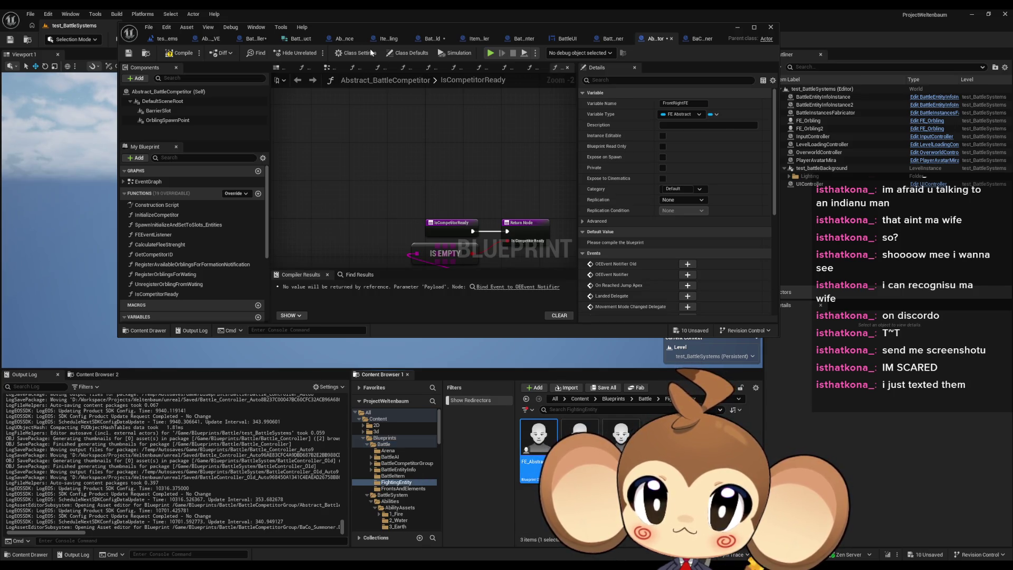
{"action": "double_click", "coordinate": [363, 27]}
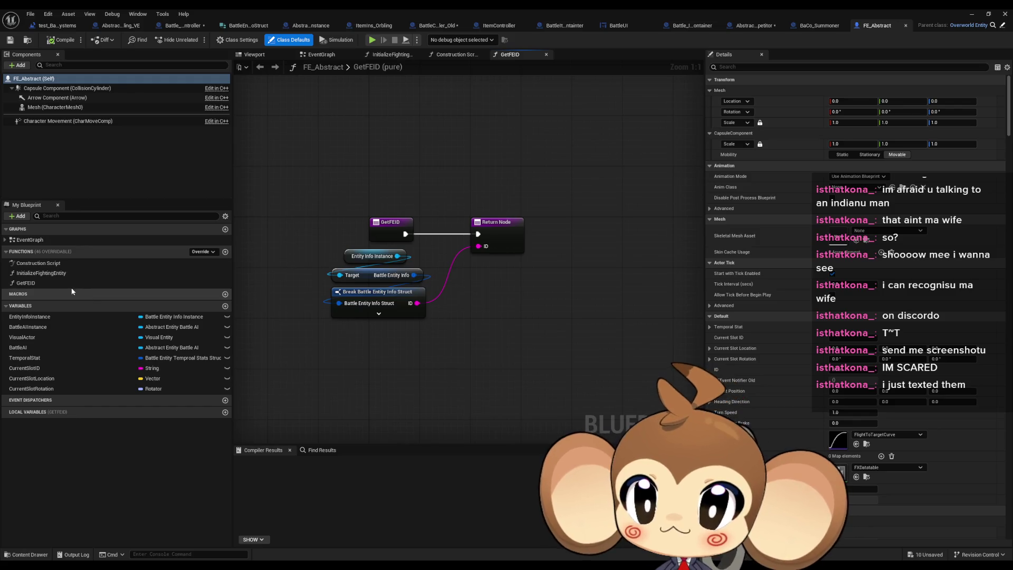
- Create a GetBattleInfo function and paste in the getter nodes copied from GetFEID
{"action": "left_click", "coordinate": [225, 252]}
{"action": "type", "text": "GetBattleInfo"}
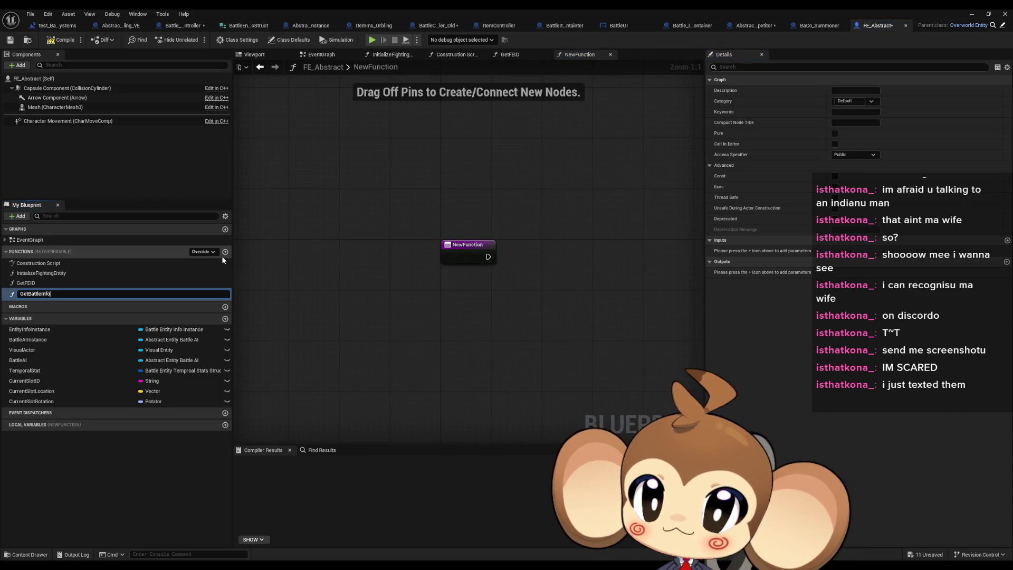
{"action": "key", "text": "Return"}
{"action": "double_click", "coordinate": [126, 283]}
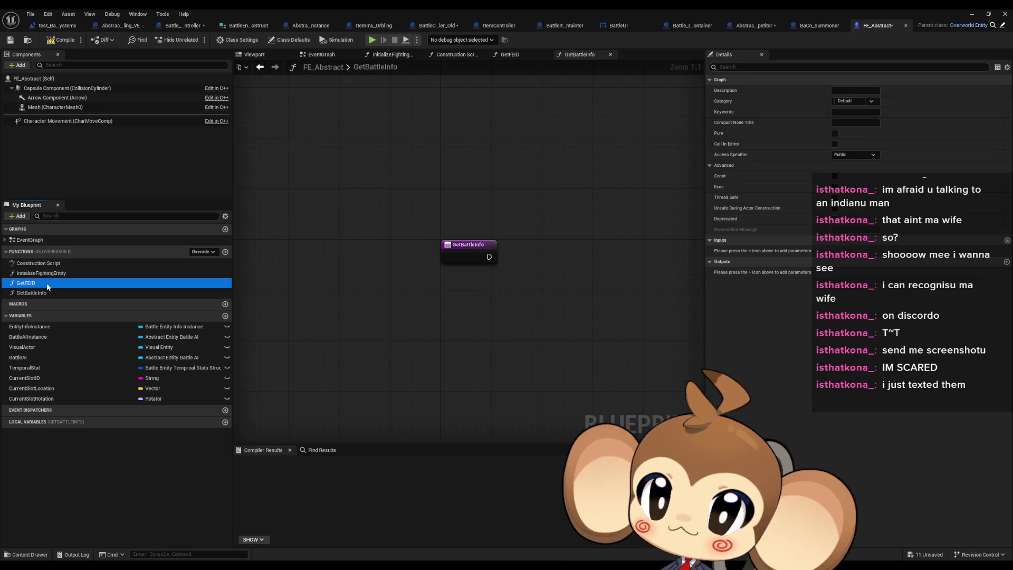
{"action": "left_click_drag", "start_coordinate": [344, 288], "coordinate": [348, 290]}
{"action": "key", "text": "ctrl+c"}
{"action": "double_click", "coordinate": [31, 293]}
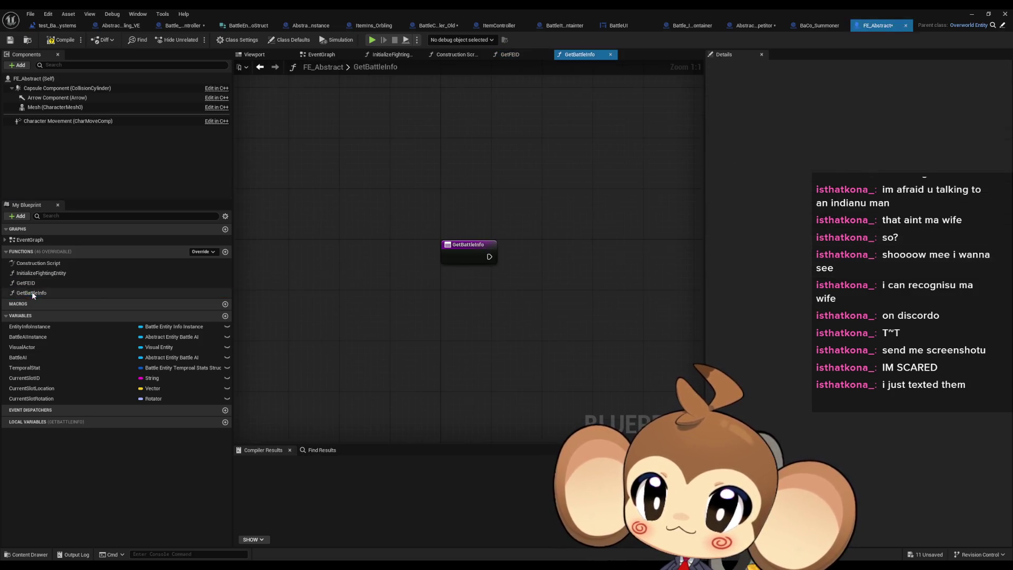
{"action": "key", "text": "ctrl+v"}
- Drop the pasted break node, make the function pure, and add a Battle Entity Info Struct output
{"action": "left_click_drag", "start_coordinate": [470, 255], "coordinate": [384, 261]}
{"action": "left_click_drag", "start_coordinate": [319, 337], "coordinate": [457, 385]}
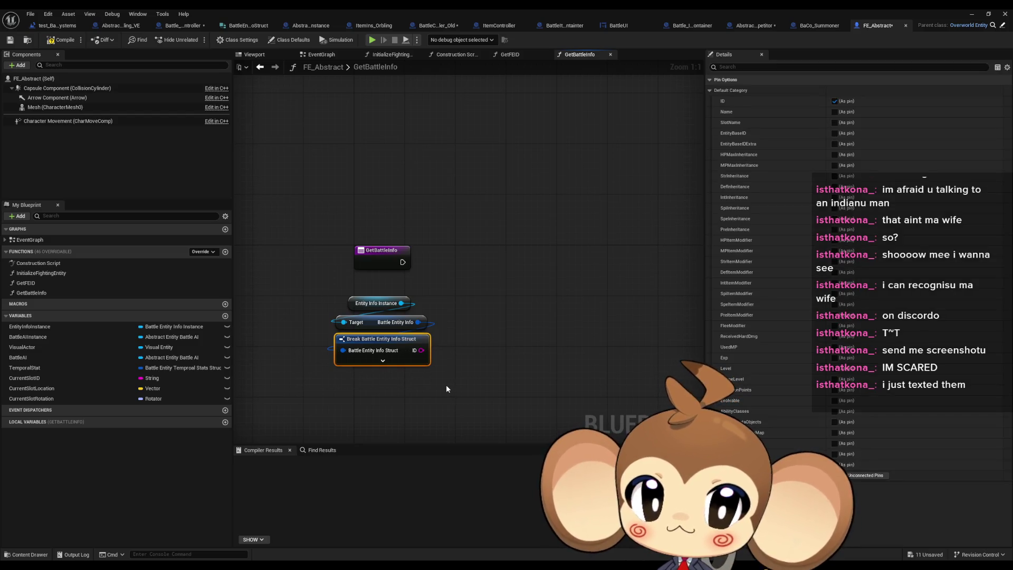
{"action": "key", "text": "Delete"}
{"action": "left_click", "coordinate": [375, 261]}
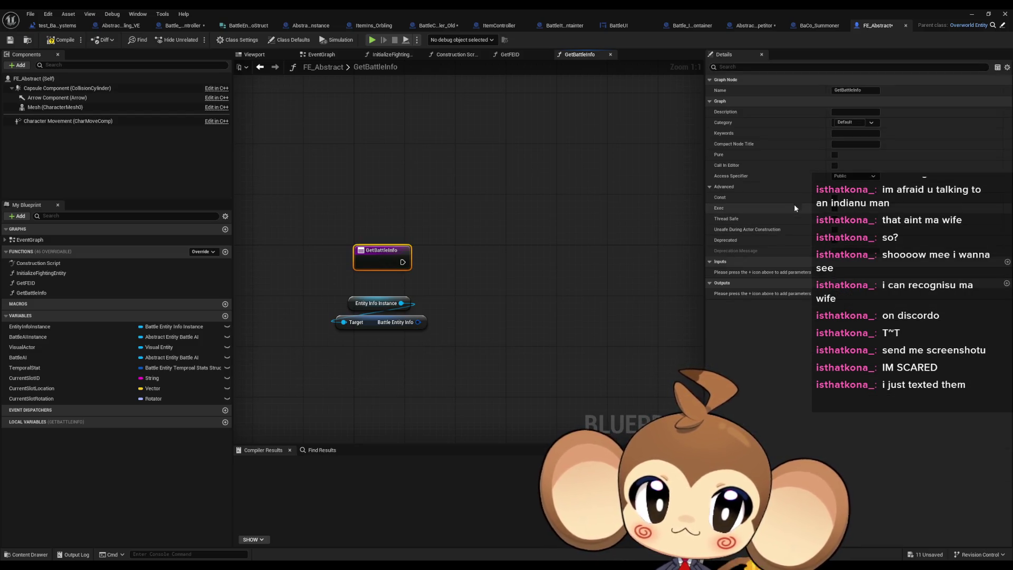
{"action": "left_click", "coordinate": [834, 155]}
{"action": "left_click", "coordinate": [1007, 284]}
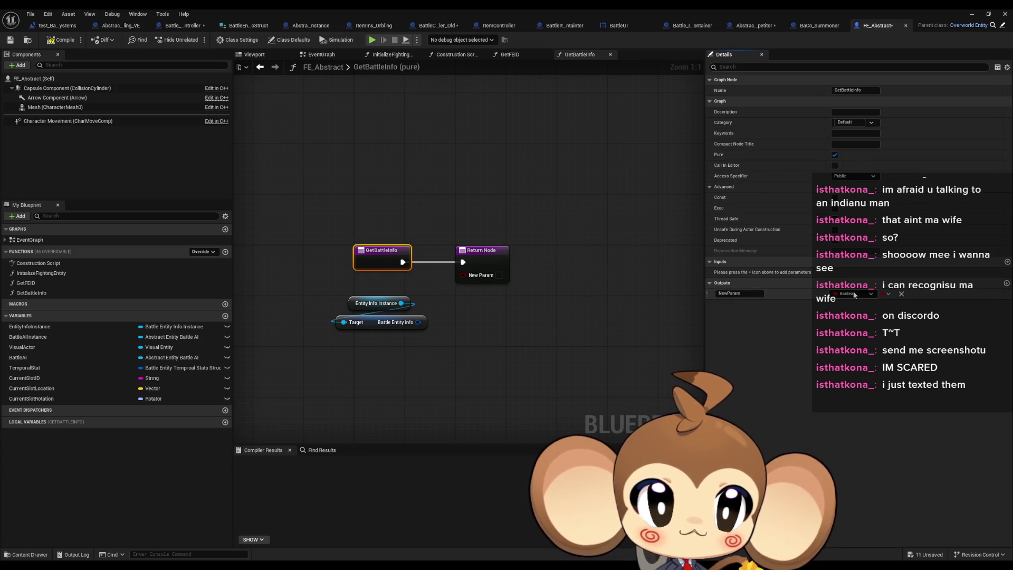
{"action": "left_click", "coordinate": [852, 293]}
{"action": "type", "text": "batt ent info"}
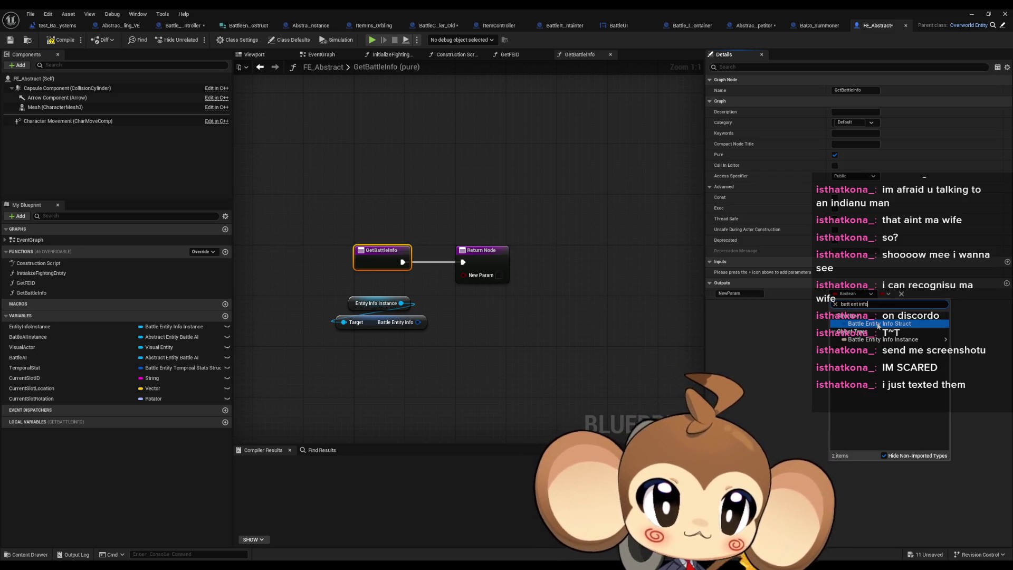
{"action": "left_click", "coordinate": [868, 313]}
- Rename the function GetBattleEntityInfo and wire Battle Entity Info into its return
{"action": "left_click", "coordinate": [129, 292]}
{"action": "key", "text": "F2"}
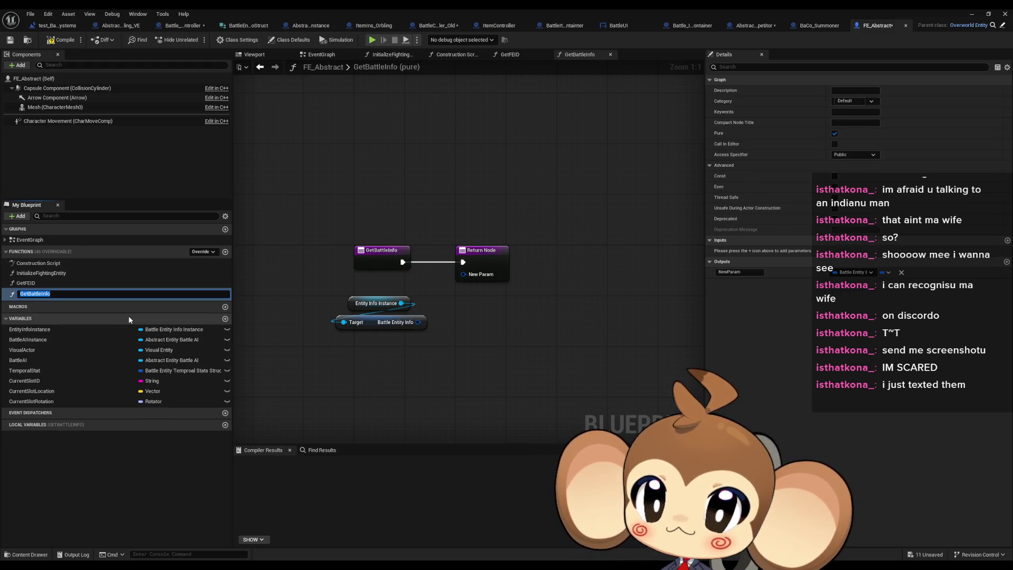
{"action": "type", "text": "Entit"}
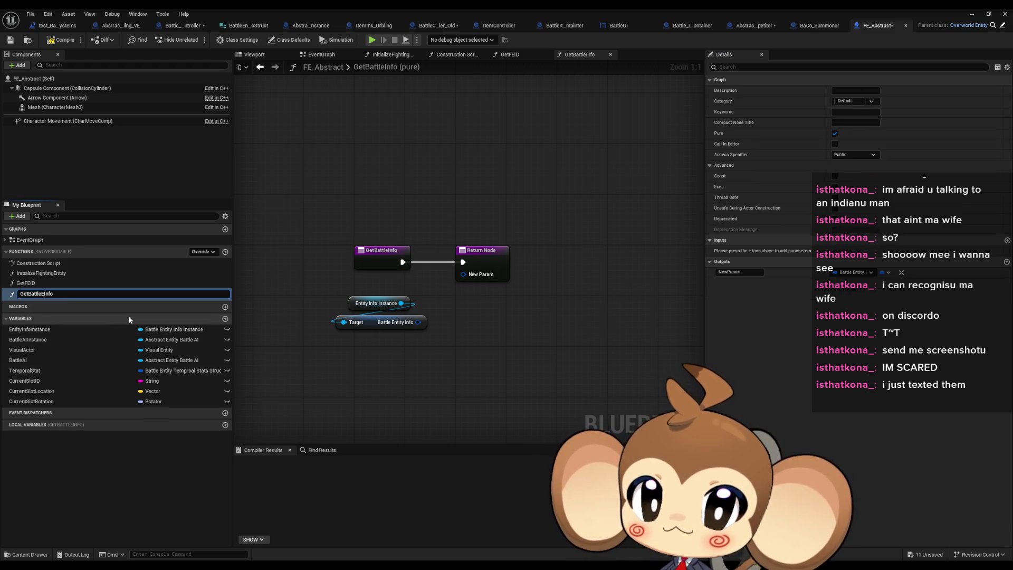
{"action": "type", "text": "y"}
{"action": "key", "text": "Return"}
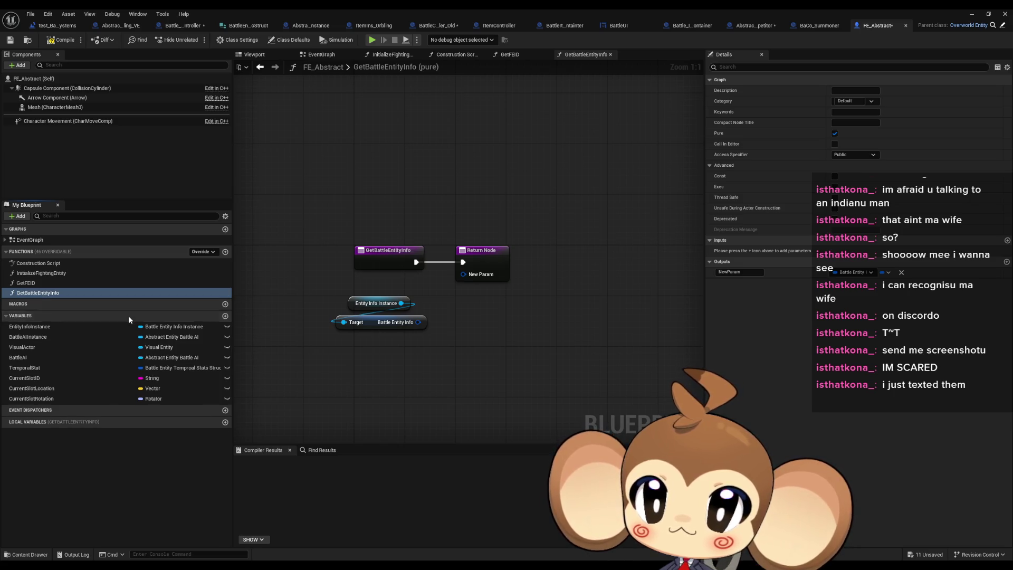
{"action": "mouse_move", "coordinate": [420, 322]}
{"action": "left_mouse_down"}
{"action": "mouse_move", "coordinate": [463, 274]}
{"action": "mouse_move", "coordinate": [296, 333]}
{"action": "left_mouse_up"}
- Name the output Battle Entity Info and compile FE_Abstract
{"action": "left_click_drag", "start_coordinate": [409, 306], "coordinate": [416, 286]}
{"action": "left_click", "coordinate": [482, 267]}
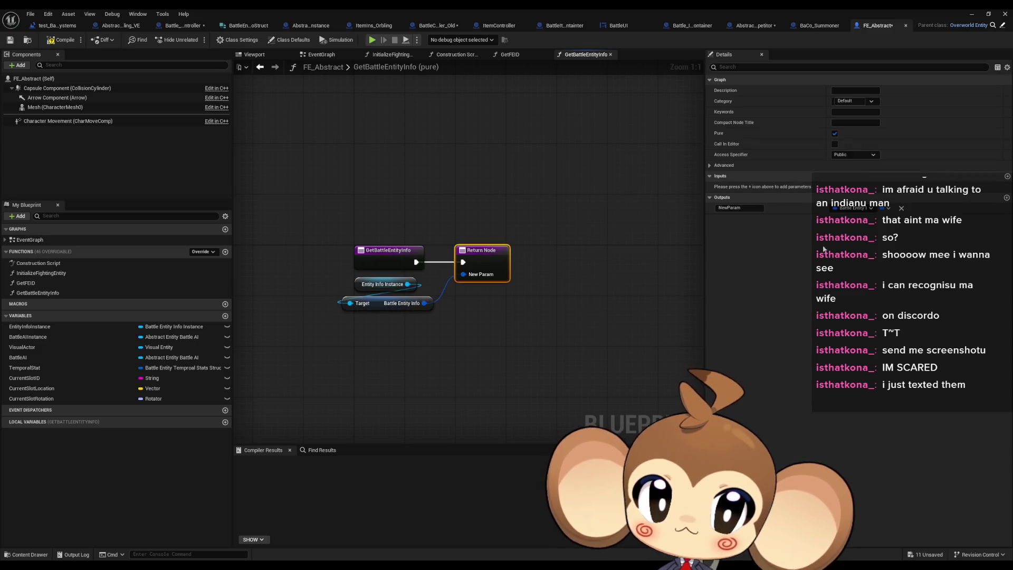
{"action": "left_click", "coordinate": [738, 207]}
{"action": "type", "text": "BattleEntityInfo"}
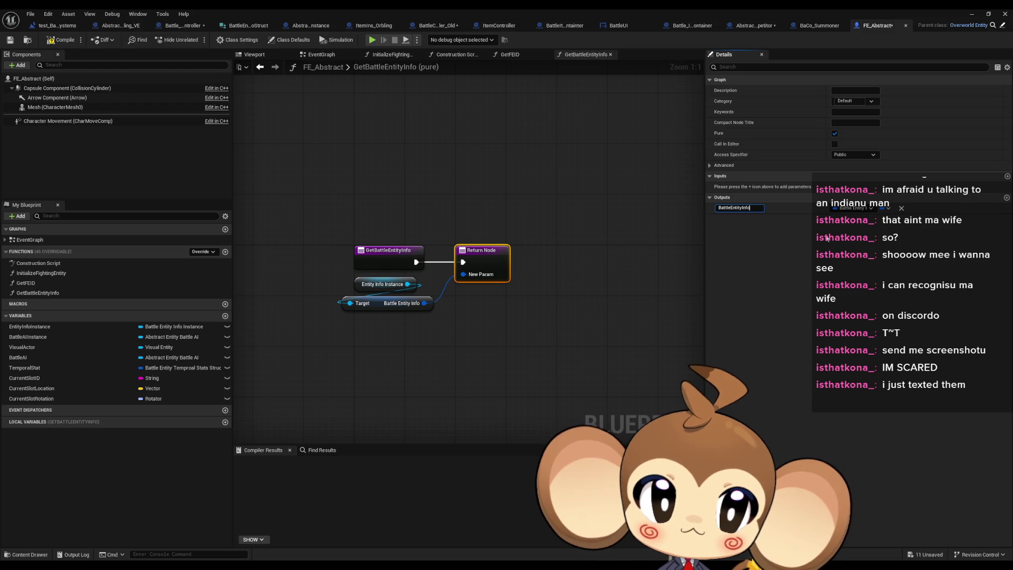
{"action": "key", "text": "Return"}
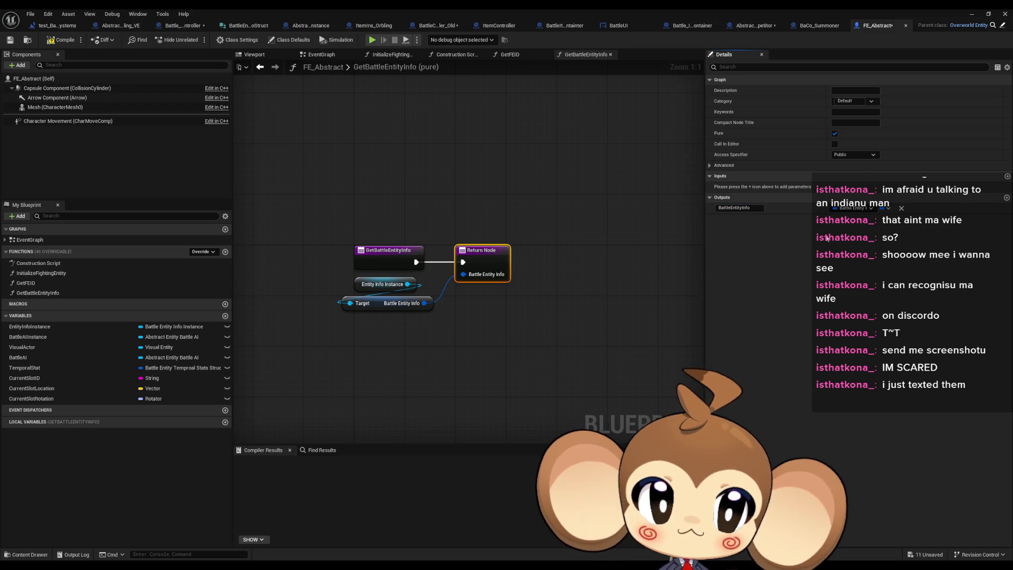
{"action": "left_click", "coordinate": [59, 39]}
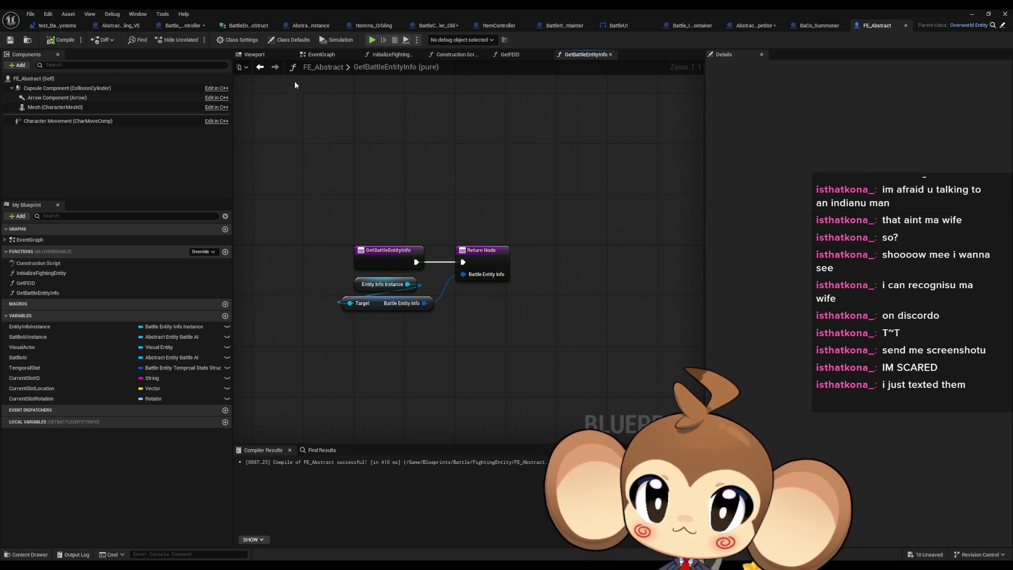
{"action": "left_click", "coordinate": [187, 26]}
{"action": "left_click_drag", "start_coordinate": [482, 265], "coordinate": [515, 270]}
- Call Get Battle Entity Info on Front Center, Front Left and Front Right FE, stacked in line
{"action": "type", "text": "get info"}
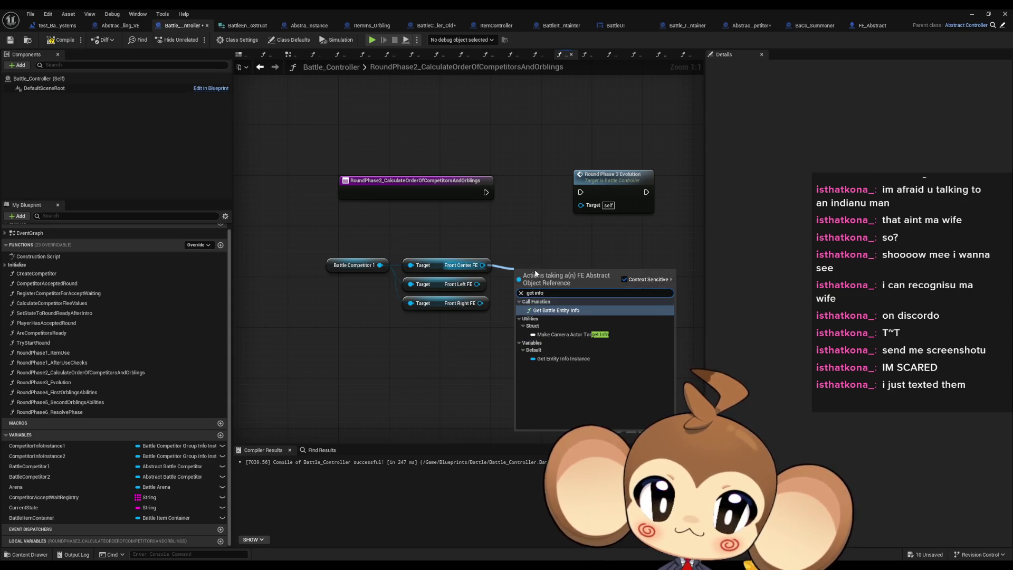
{"action": "key", "text": "Return"}
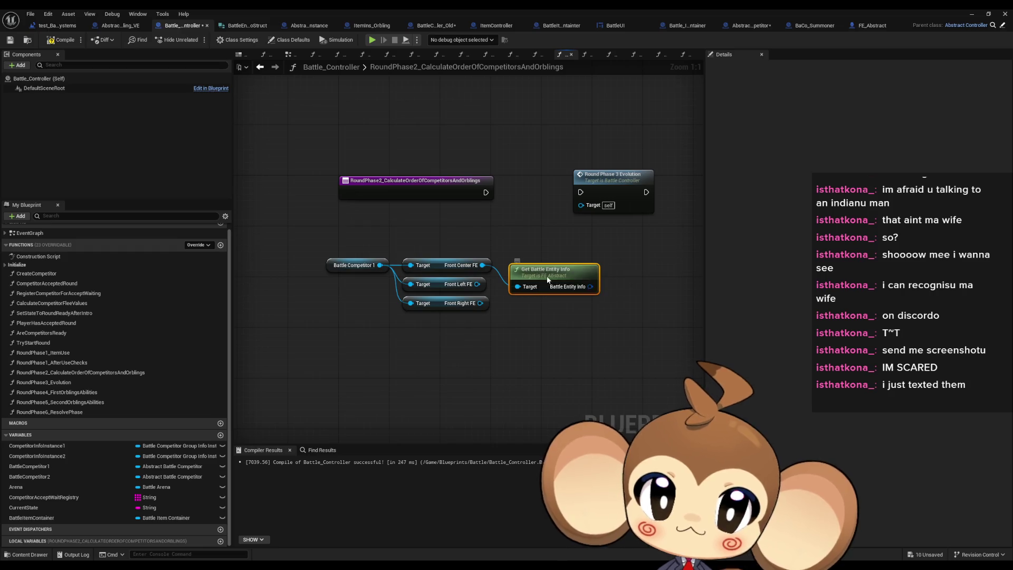
{"action": "key", "text": "q"}
{"action": "key", "text": "ctrl+w"}
{"action": "left_click_drag", "start_coordinate": [477, 284], "coordinate": [510, 299]}
{"action": "key", "text": "ctrl+w"}
{"action": "left_click_drag", "start_coordinate": [511, 338], "coordinate": [480, 303]}
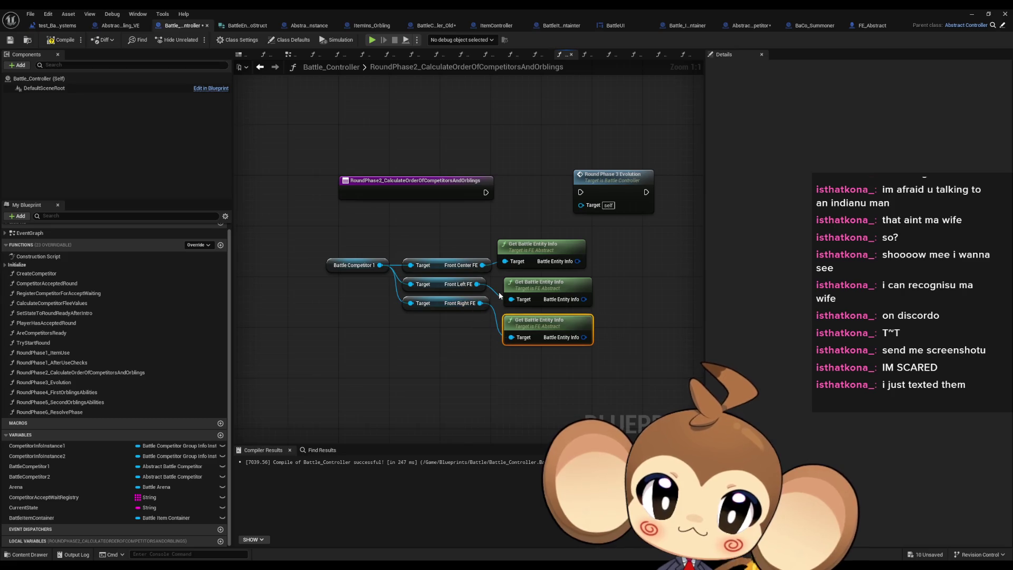
{"action": "left_click_drag", "start_coordinate": [532, 284], "coordinate": [526, 276]}
{"action": "left_click_drag", "start_coordinate": [534, 323], "coordinate": [529, 310]}
{"action": "mouse_move", "coordinate": [641, 284]}
{"action": "left_mouse_down"}
{"action": "mouse_move", "coordinate": [558, 286]}
{"action": "mouse_move", "coordinate": [417, 264]}
{"action": "left_mouse_up"}
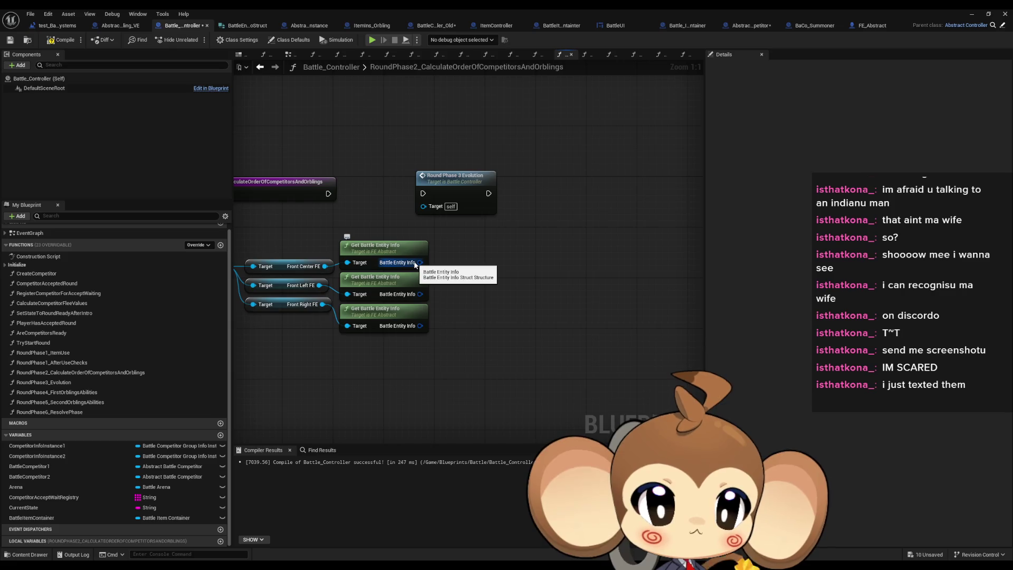
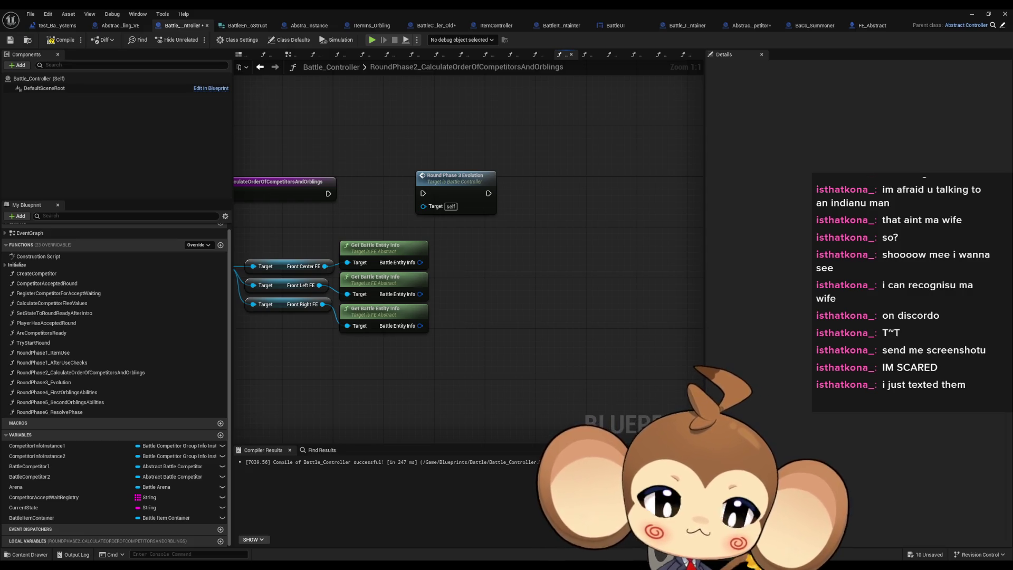
- Create a Break Battle Entity Info Struct node from the first Get Battle Entity Info output
{"action": "left_click_drag", "start_coordinate": [622, 347], "coordinate": [704, 356]}
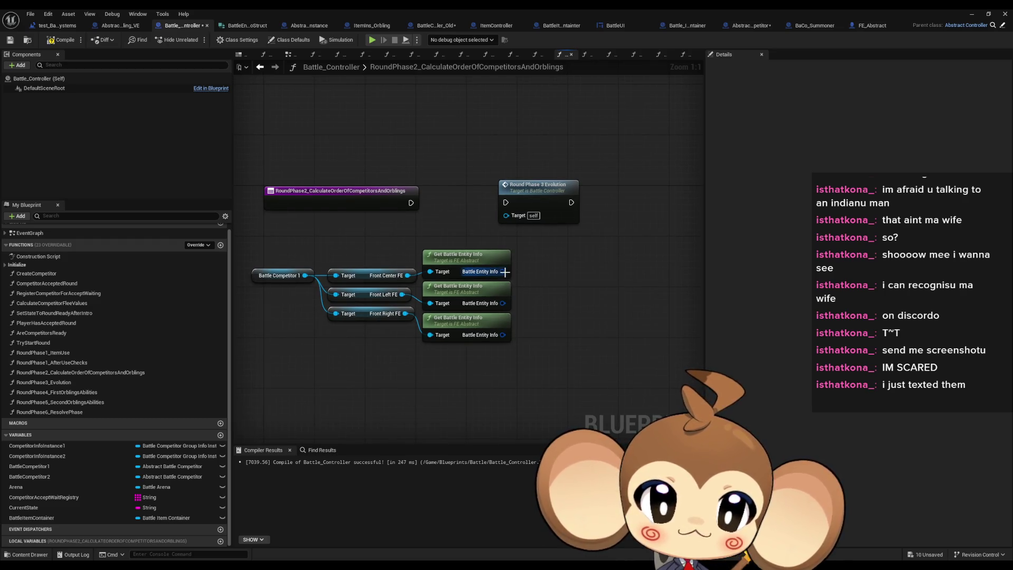
{"action": "left_click_drag", "start_coordinate": [502, 271], "coordinate": [562, 273]}
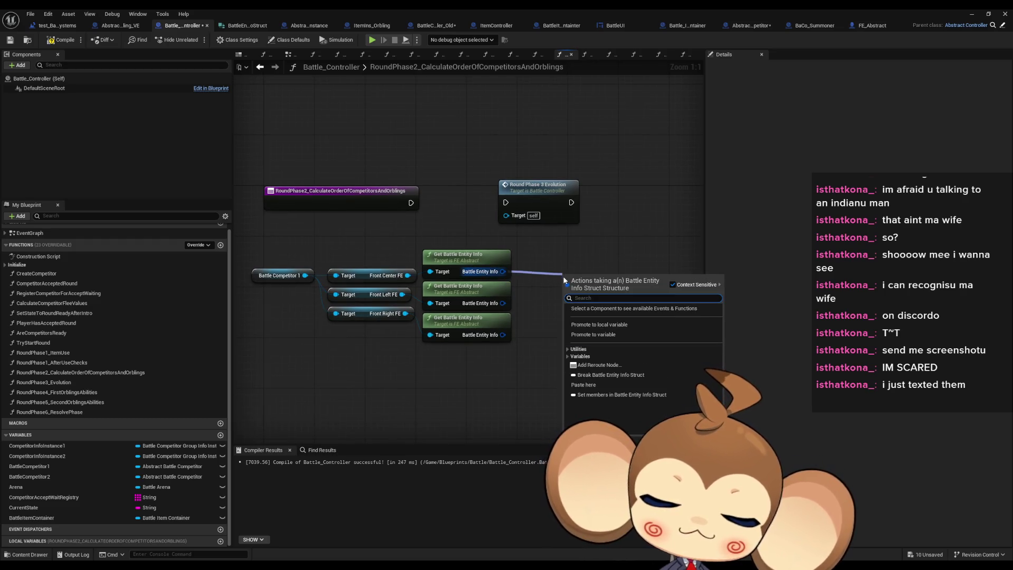
{"action": "type", "text": "break"}
{"action": "key", "text": "Return"}
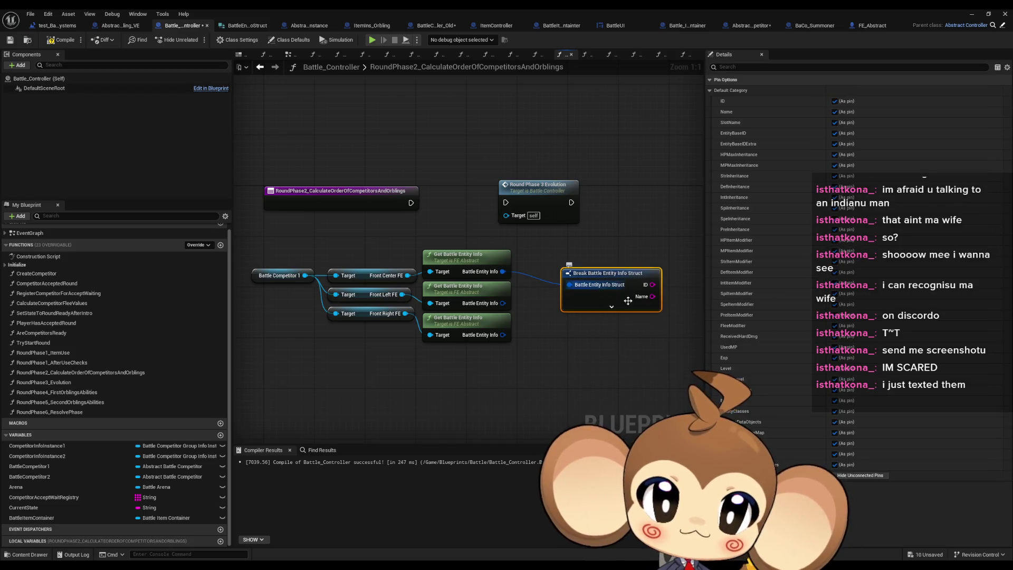
- Hide all break node pins except Spe Inheritance, Spe Item Modifier and Entity Base ID
{"action": "left_click", "coordinate": [611, 306]}
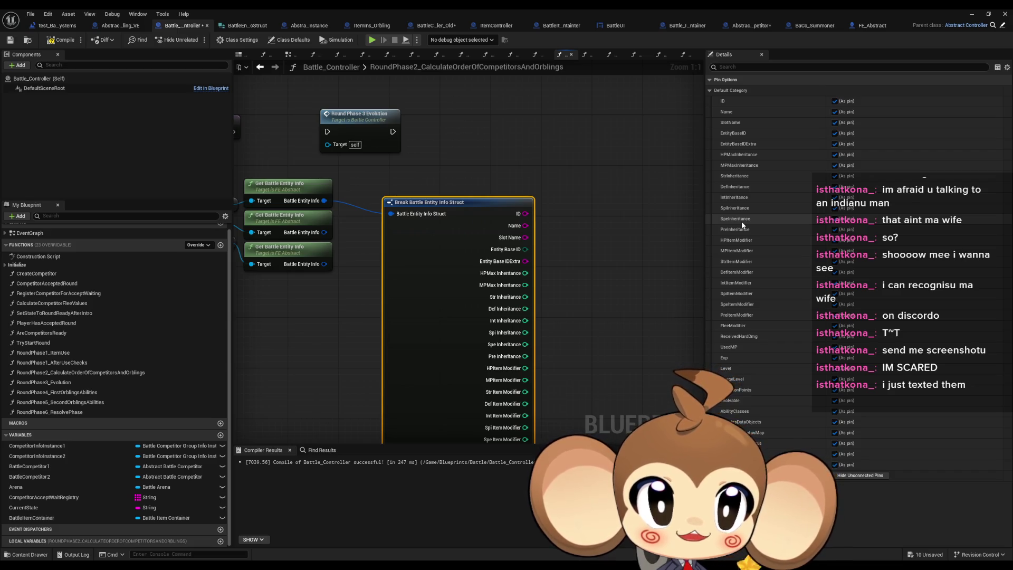
{"action": "left_click", "coordinate": [849, 475]}
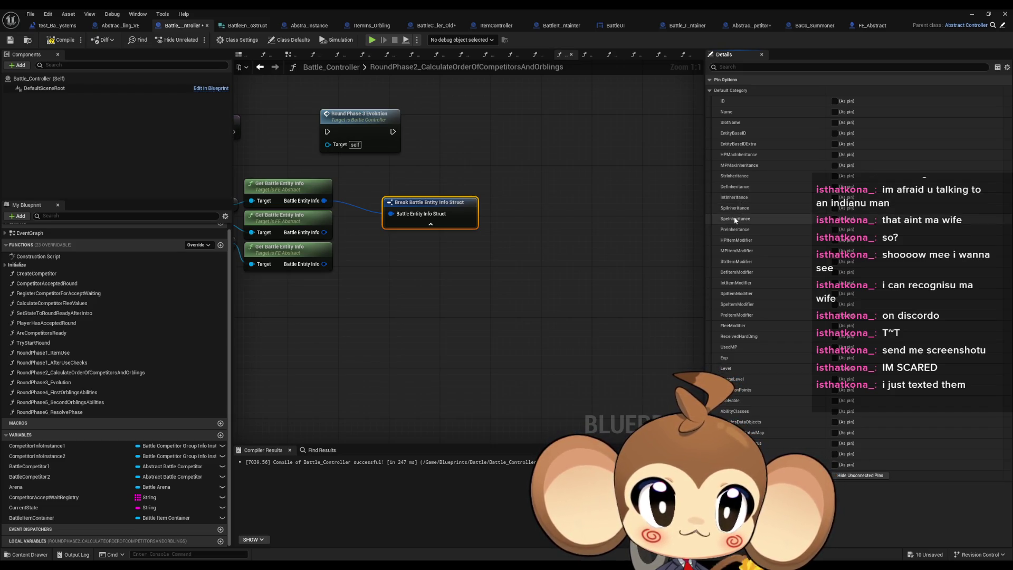
{"action": "left_click", "coordinate": [835, 219]}
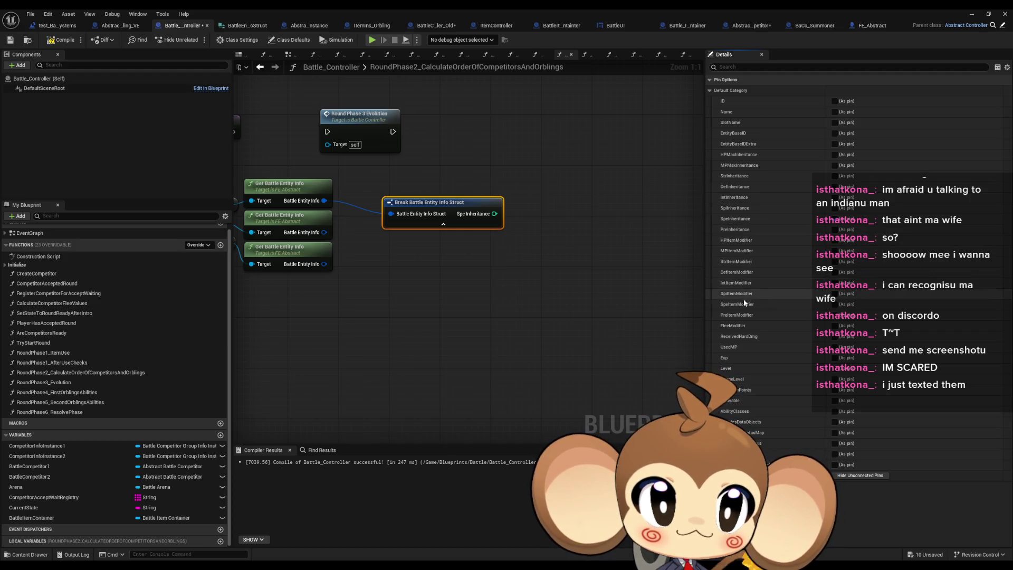
{"action": "left_click", "coordinate": [834, 305]}
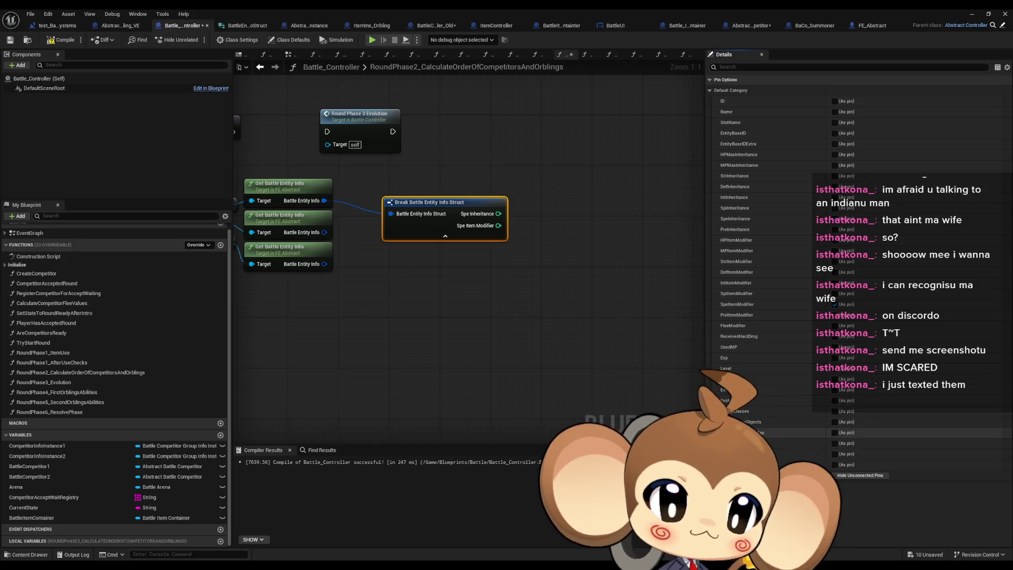
{"action": "left_click_drag", "start_coordinate": [499, 225], "coordinate": [509, 286]}
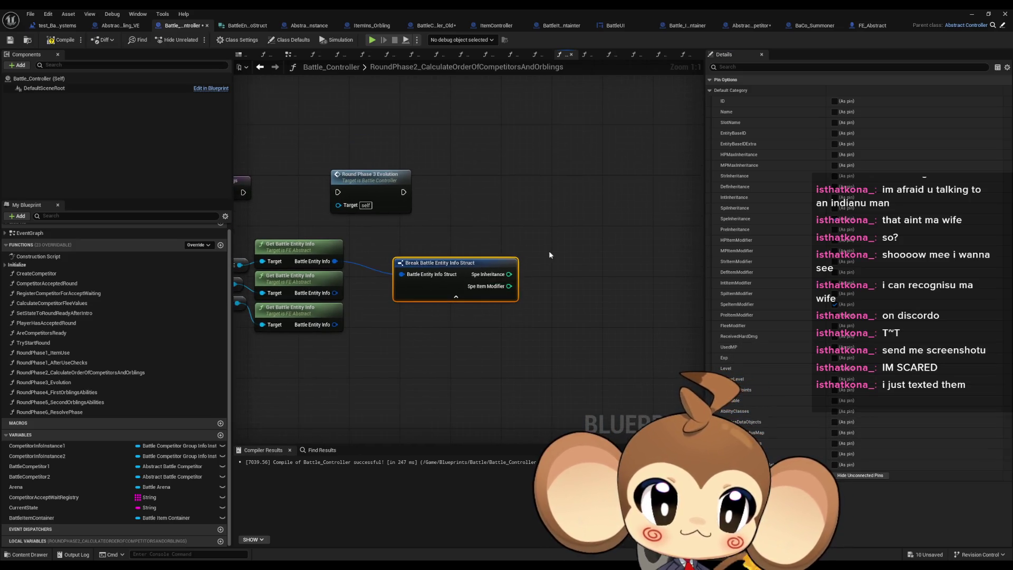
{"action": "left_click", "coordinate": [834, 133]}
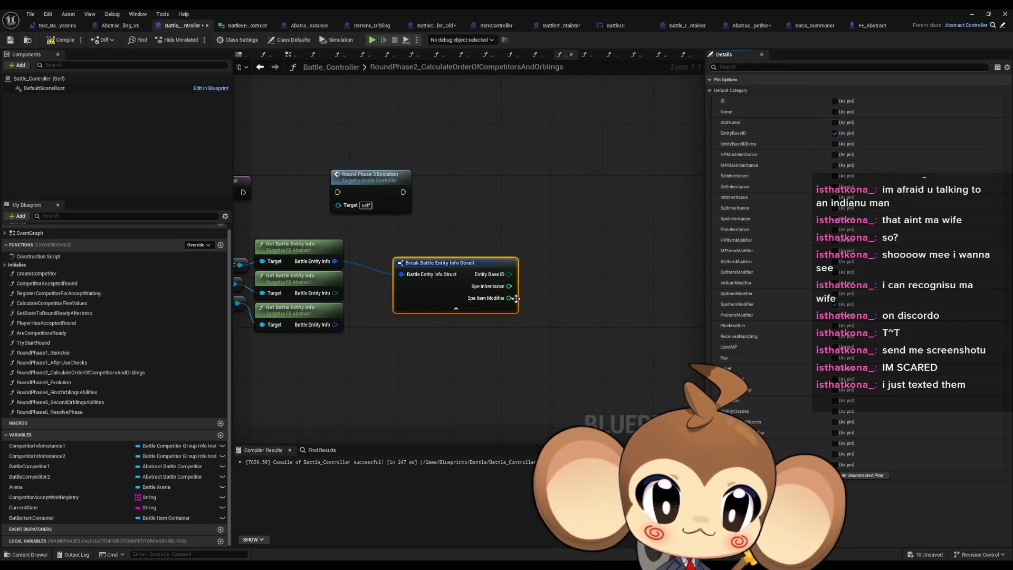
{"action": "left_click_drag", "start_coordinate": [509, 274], "coordinate": [563, 280]}
- Feed Entity Base ID into Get Entity Base Info from Base ID, then into a Break Entity Base Info node
{"action": "type", "text": "get entity base"}
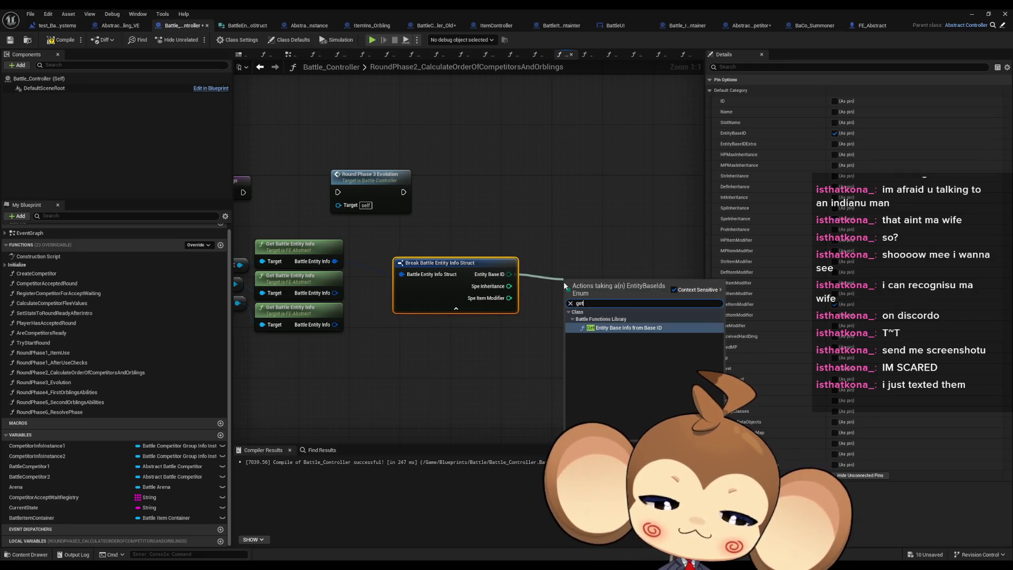
{"action": "left_click", "coordinate": [613, 325]}
{"action": "left_click_drag", "start_coordinate": [606, 282], "coordinate": [593, 263]}
{"action": "left_click_drag", "start_coordinate": [640, 287], "coordinate": [619, 326]}
{"action": "type", "text": "break"}
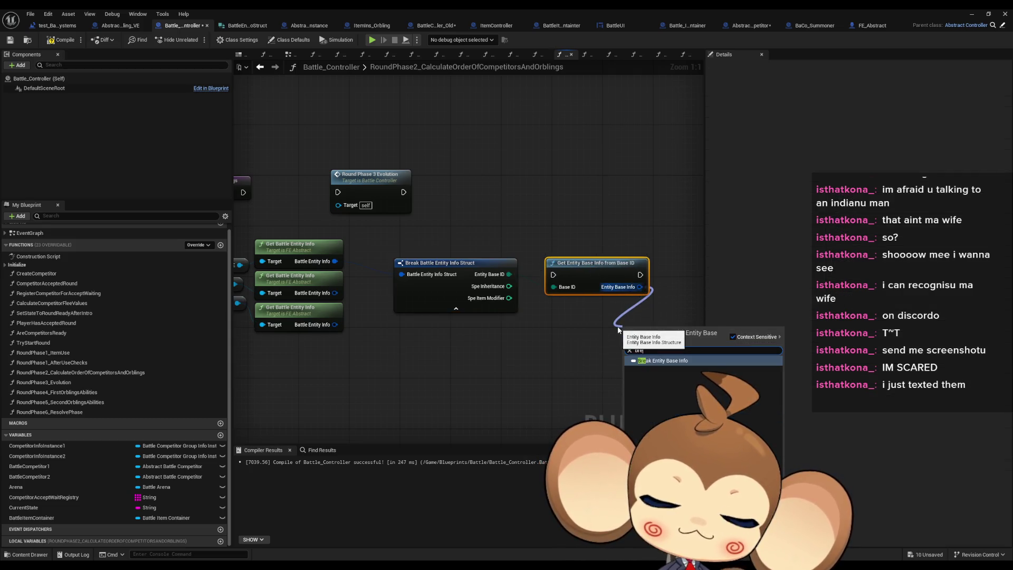
{"action": "left_click", "coordinate": [649, 362]}
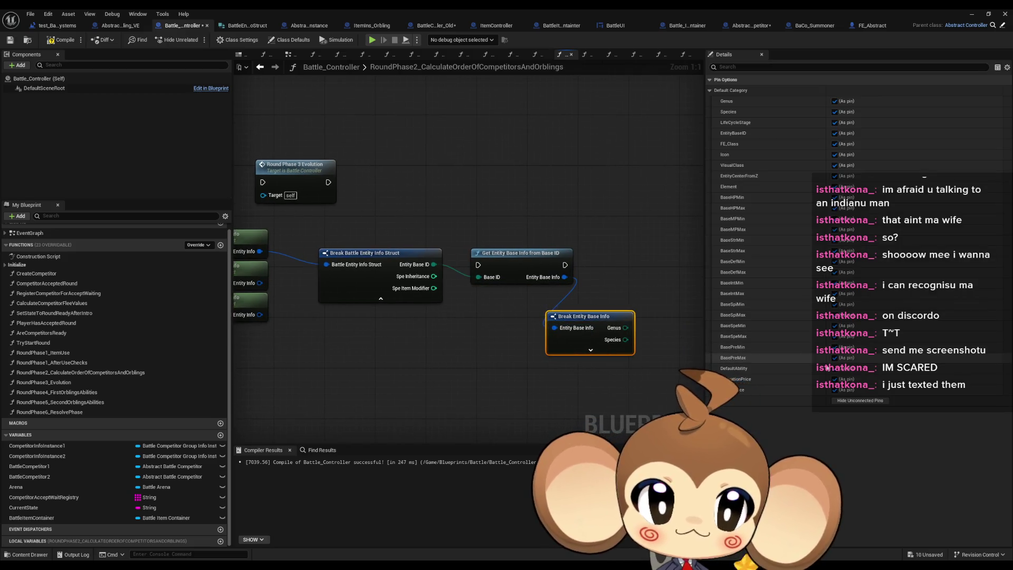
- Limit the Break Entity Base Info outputs to Base Spe Min and Base Spe Max
{"action": "left_click", "coordinate": [860, 400]}
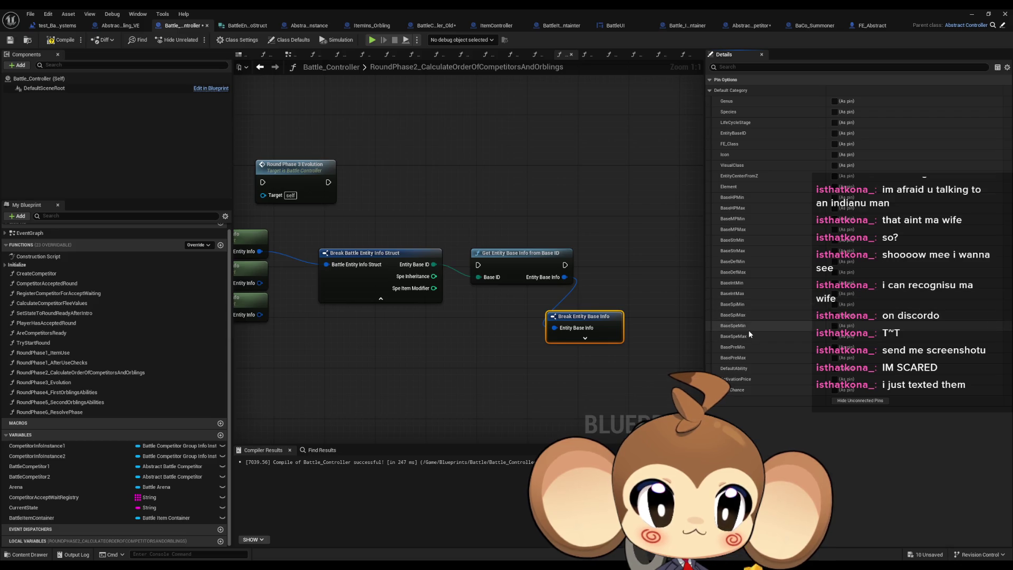
{"action": "left_click", "coordinate": [834, 325]}
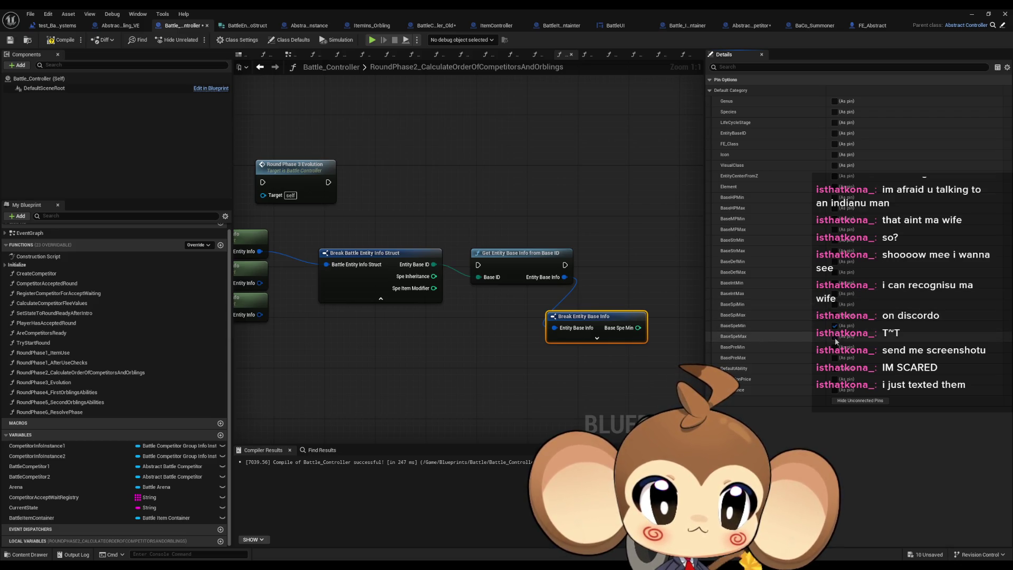
{"action": "left_click", "coordinate": [834, 336]}
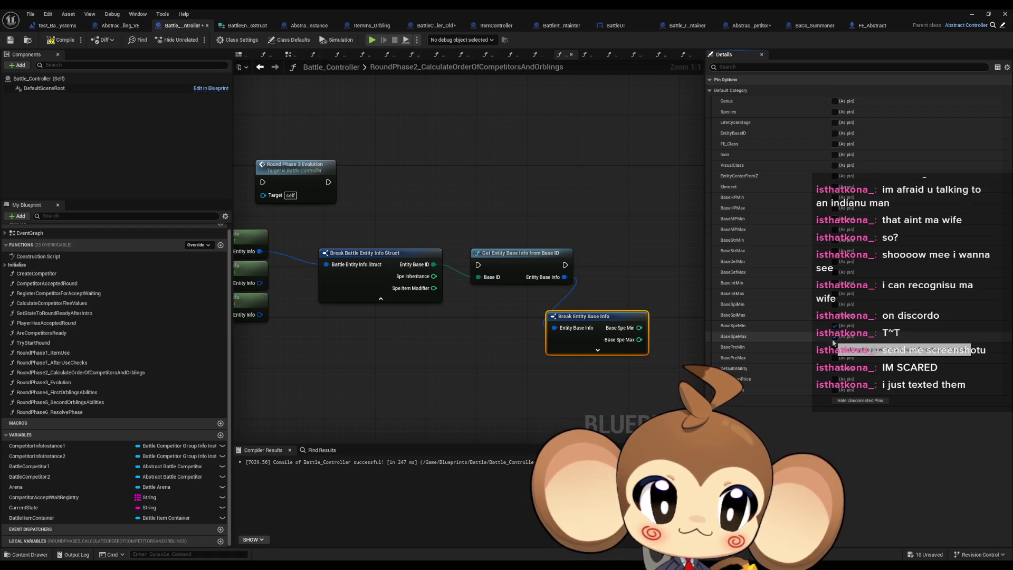
{"action": "left_click", "coordinate": [369, 253]}
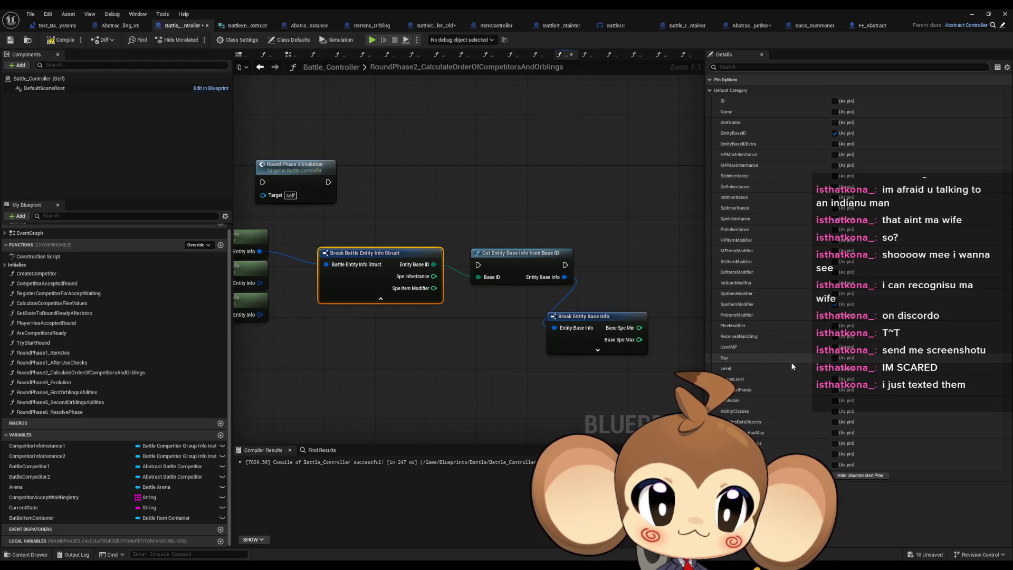
- Tick Level as a pin on the Break Battle Entity Info Struct node
{"action": "left_click", "coordinate": [834, 369]}
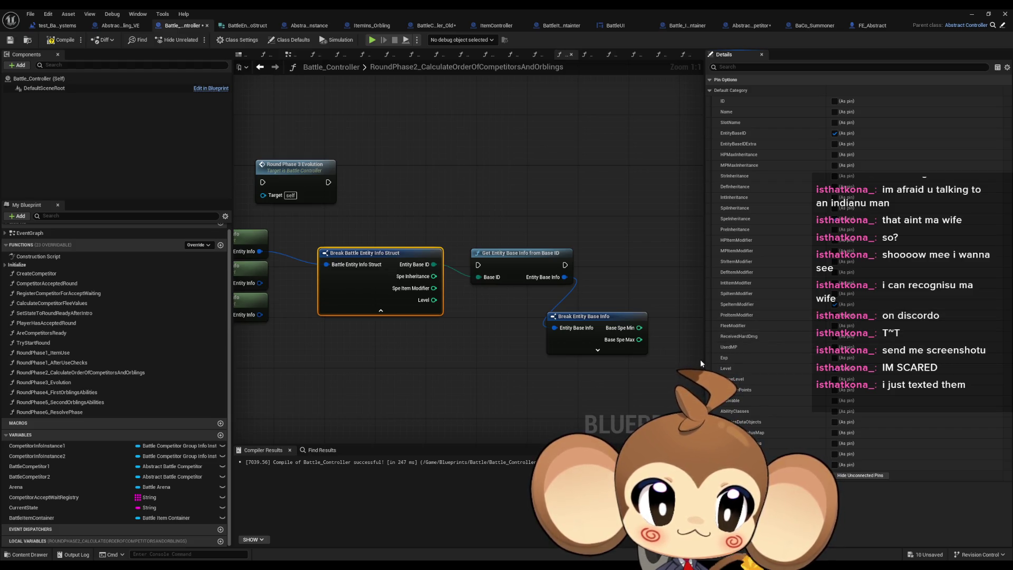
{"action": "left_click", "coordinate": [643, 353]}
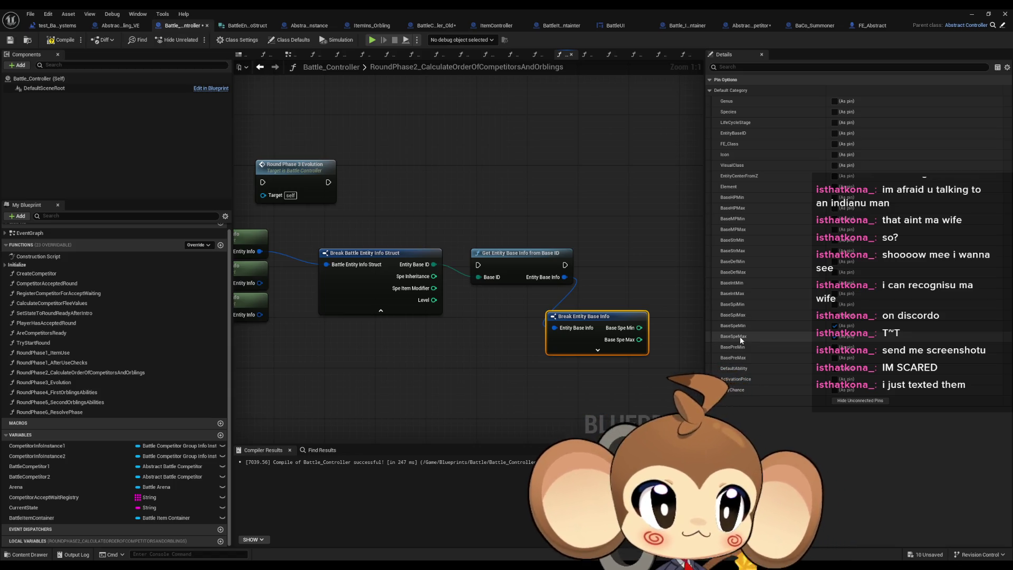
{"action": "mouse_move", "coordinate": [390, 216]}
{"action": "left_mouse_down"}
{"action": "mouse_move", "coordinate": [463, 310]}
{"action": "mouse_move", "coordinate": [397, 294]}
{"action": "left_mouse_up"}
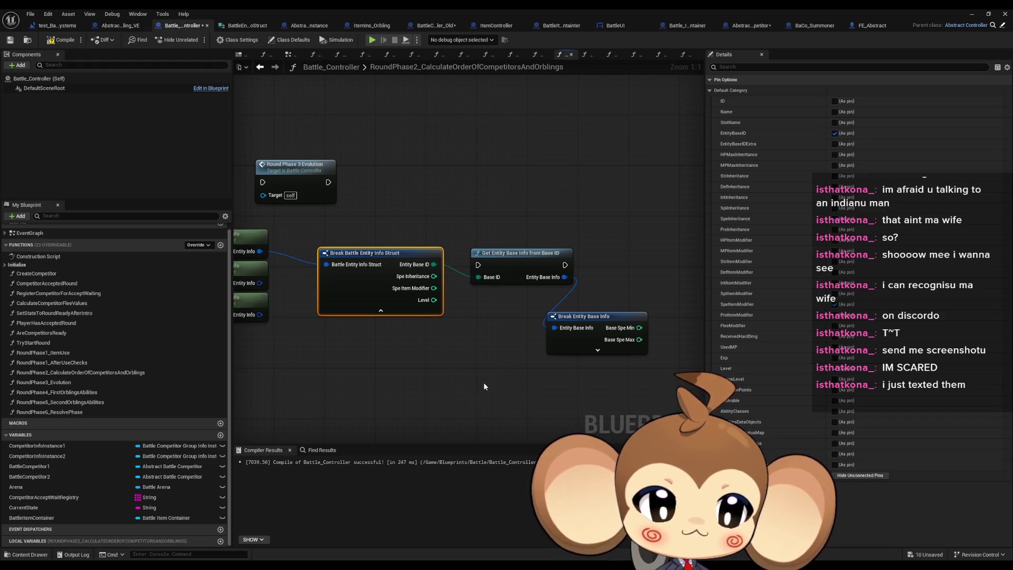
{"action": "left_click", "coordinate": [570, 319]}
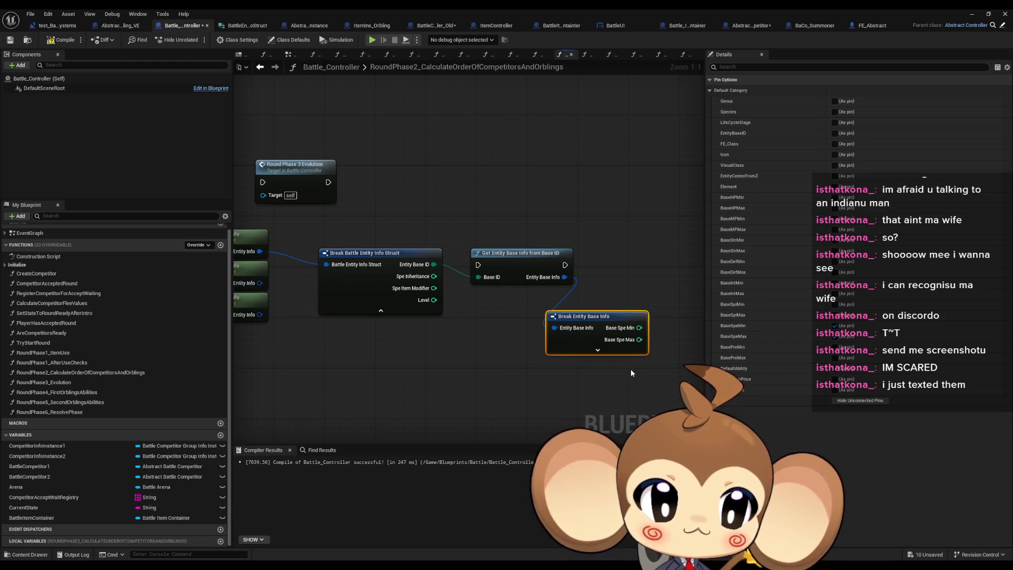
{"action": "left_click_drag", "start_coordinate": [383, 225], "coordinate": [447, 355]}
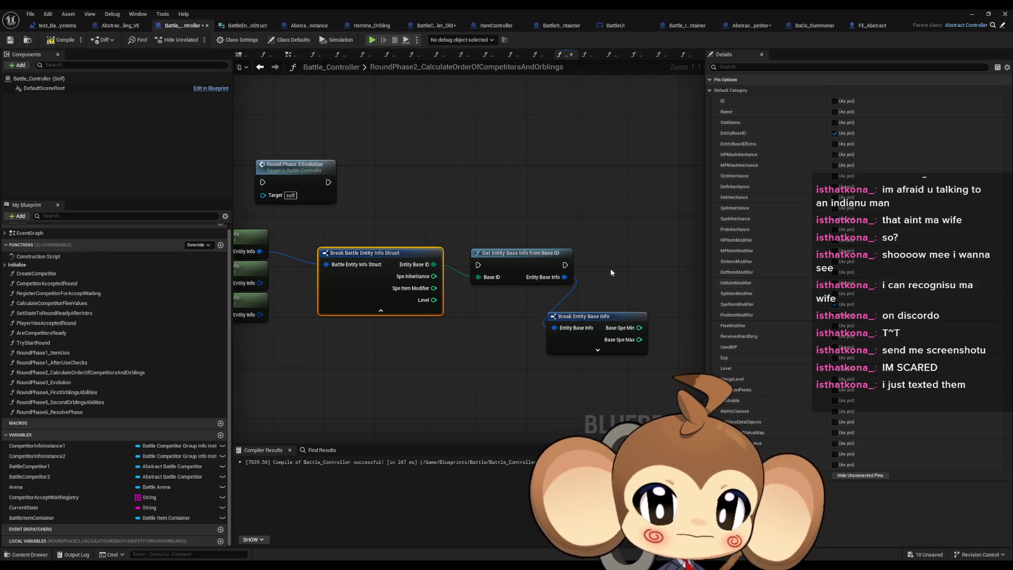
- Sum Spe Inheritance and Spe Item Modifier in a new Add node
{"action": "left_click", "coordinate": [510, 333]}
{"action": "scroll", "coordinate": [509, 333], "scroll_direction": "down", "scroll_amount": 3}
{"action": "scroll", "coordinate": [528, 327], "scroll_direction": "up", "scroll_amount": 3}
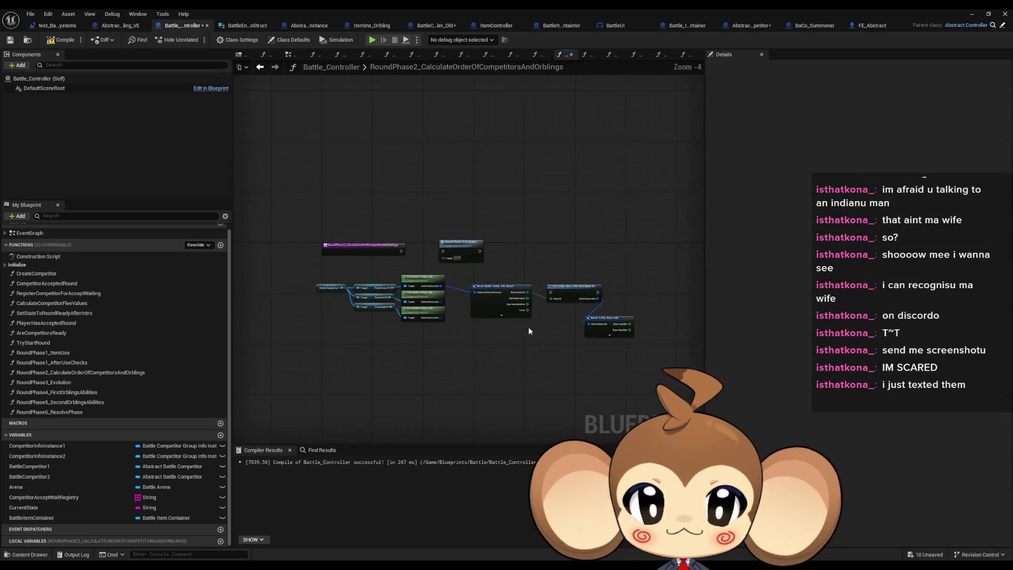
{"action": "mouse_move", "coordinate": [425, 262]}
{"action": "left_mouse_down"}
{"action": "mouse_move", "coordinate": [489, 265]}
{"action": "mouse_move", "coordinate": [234, 247]}
{"action": "left_mouse_up"}
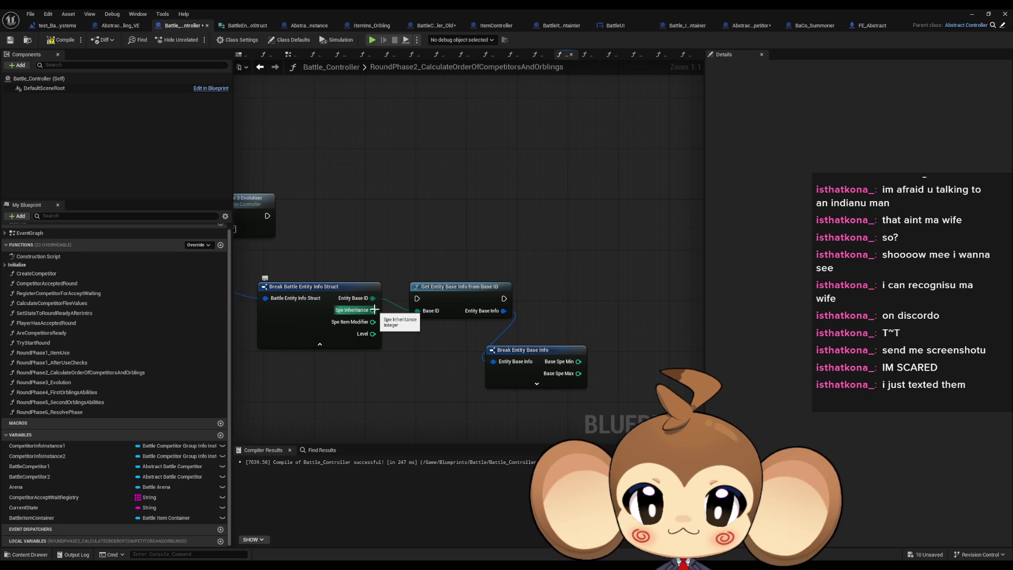
{"action": "left_click_drag", "start_coordinate": [374, 310], "coordinate": [403, 376]}
{"action": "key", "text": "ctrl+z"}
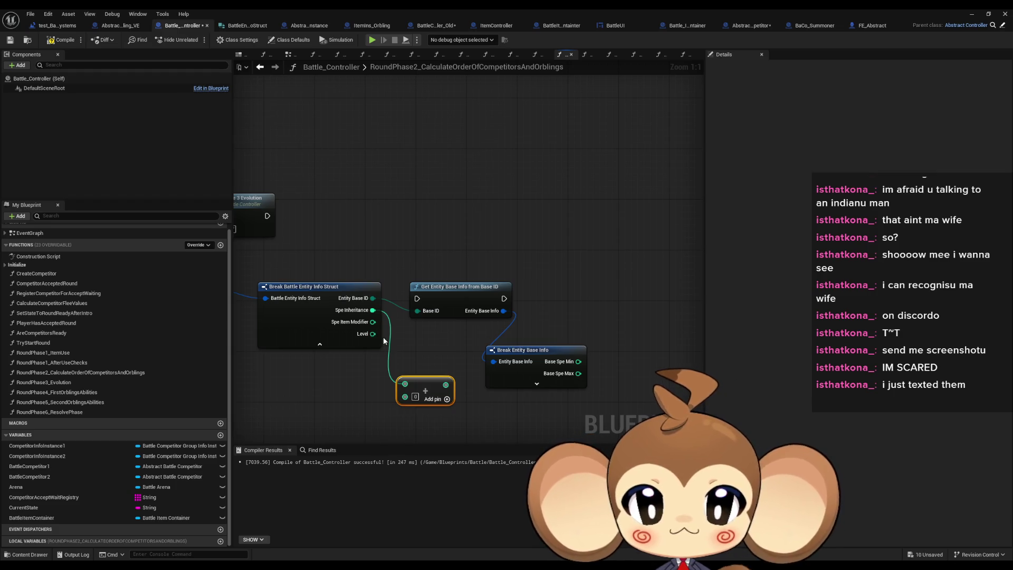
{"action": "mouse_move", "coordinate": [373, 322]}
{"action": "left_mouse_down"}
{"action": "mouse_move", "coordinate": [405, 395]}
{"action": "mouse_move", "coordinate": [431, 388]}
{"action": "left_mouse_up"}
- Feed the Level output into a new Divide node
{"action": "left_click_drag", "start_coordinate": [372, 334], "coordinate": [359, 408]}
{"action": "type", "text": "/"}
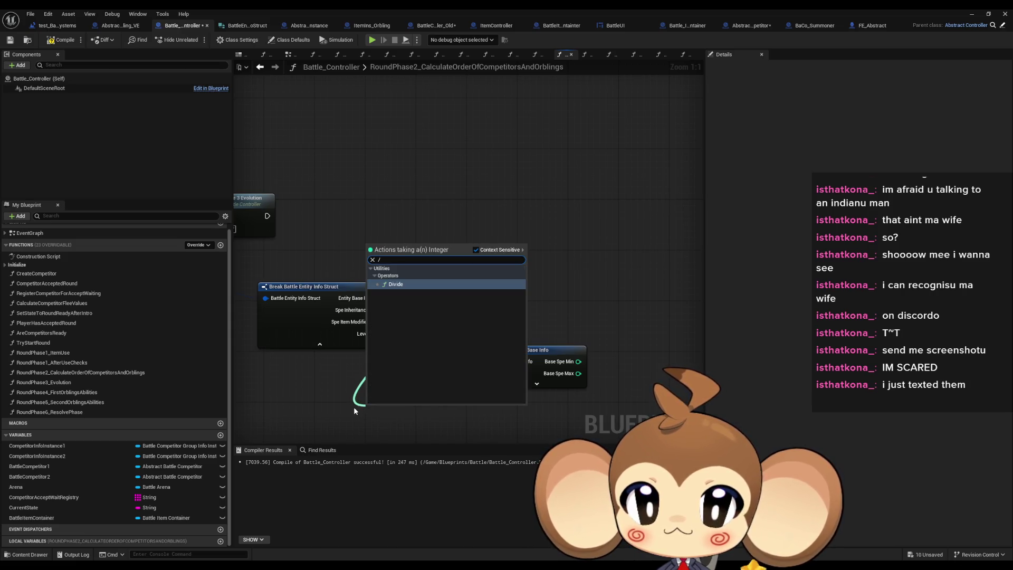
{"action": "key", "text": "Return"}
- Add a Get Global Int Val node and open its GetGlobalIntVal function
{"action": "right_click", "coordinate": [292, 426]}
{"action": "type", "text": "max level"}
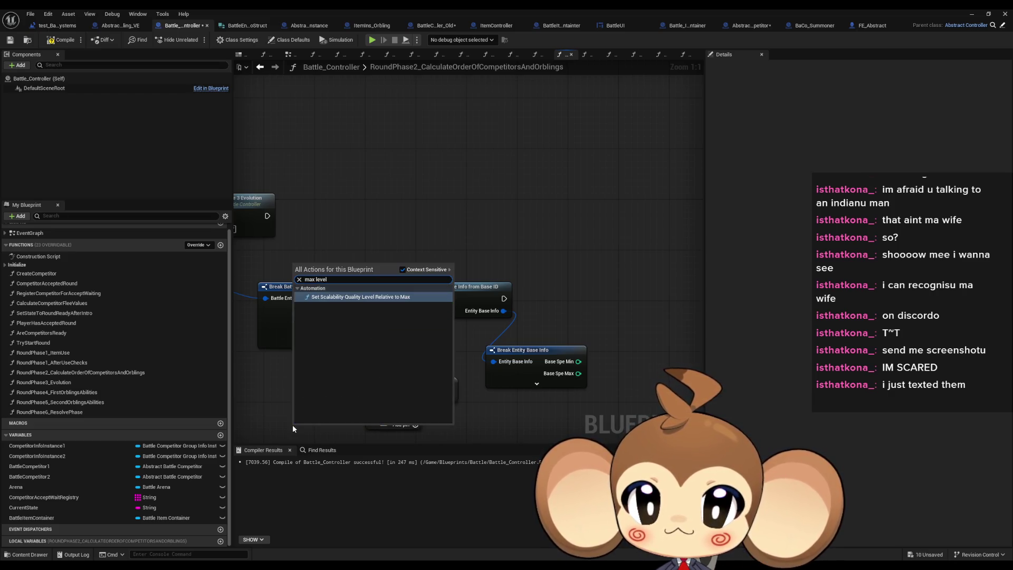
{"action": "key", "text": "ctrl+a"}
{"action": "type", "text": "get"}
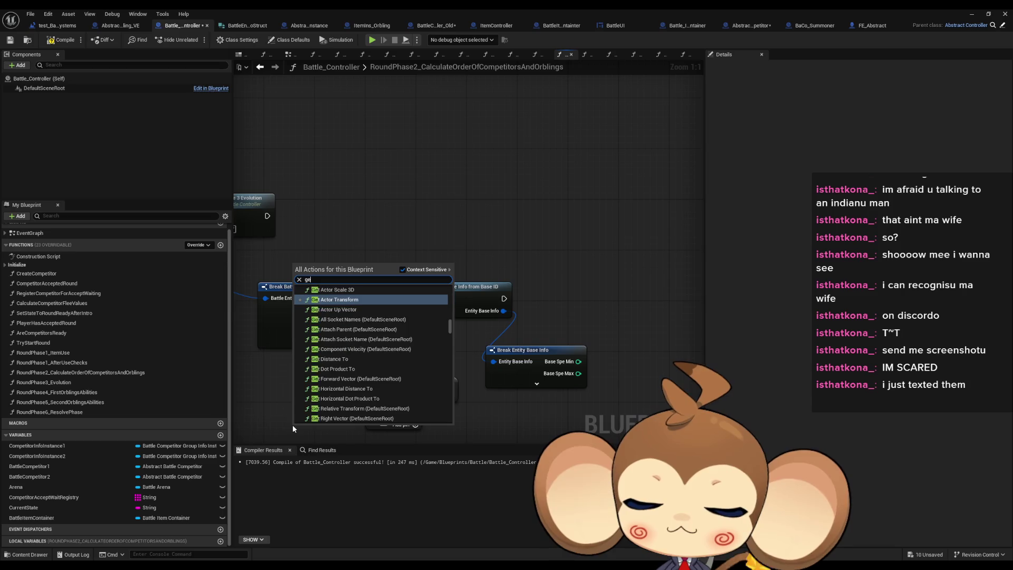
{"action": "type", "text": " int"}
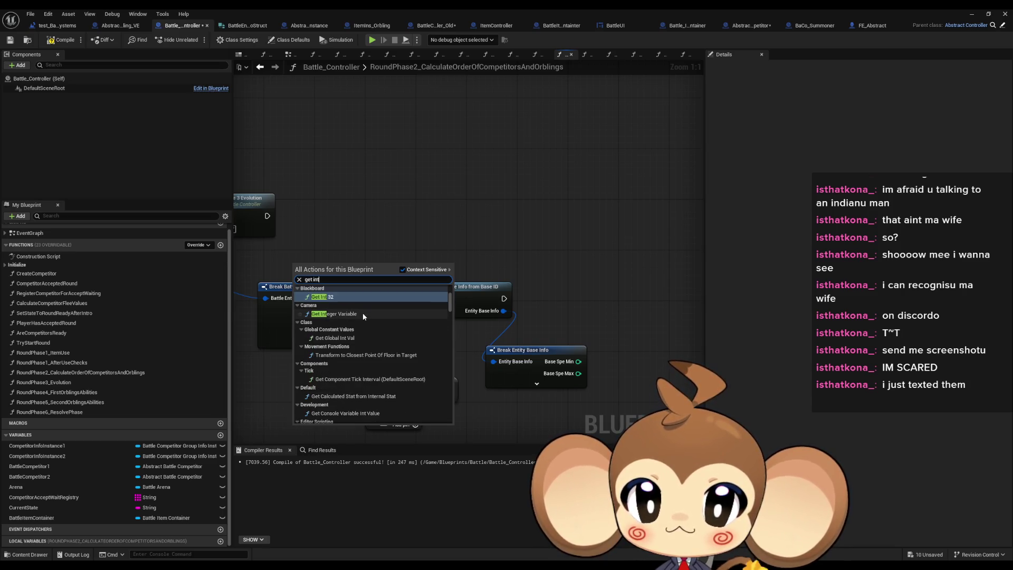
{"action": "left_click", "coordinate": [297, 305]}
{"action": "left_click", "coordinate": [298, 288]}
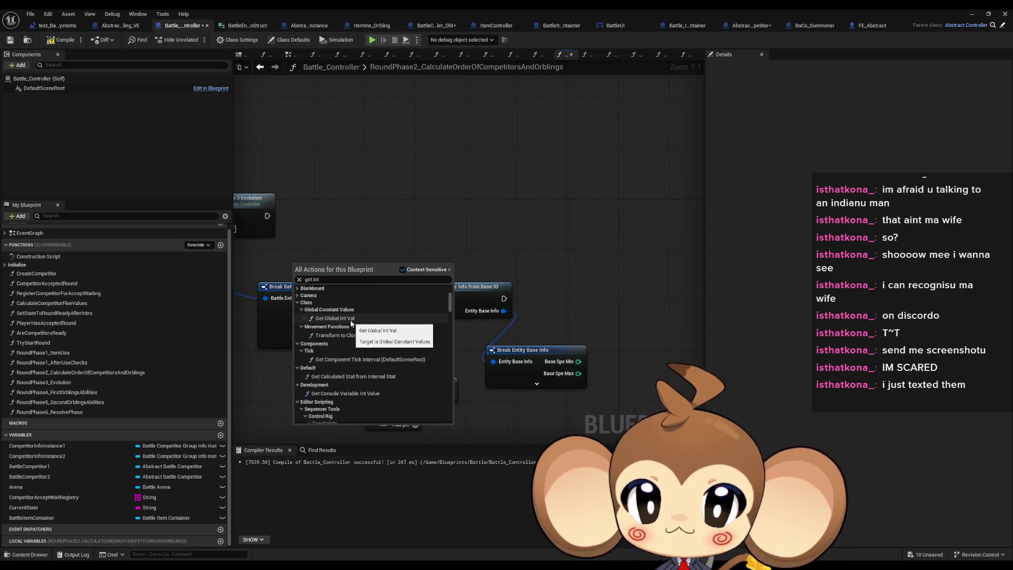
{"action": "left_click", "coordinate": [334, 319]}
{"action": "left_click", "coordinate": [321, 369]}
{"action": "double_click", "coordinate": [325, 358]}
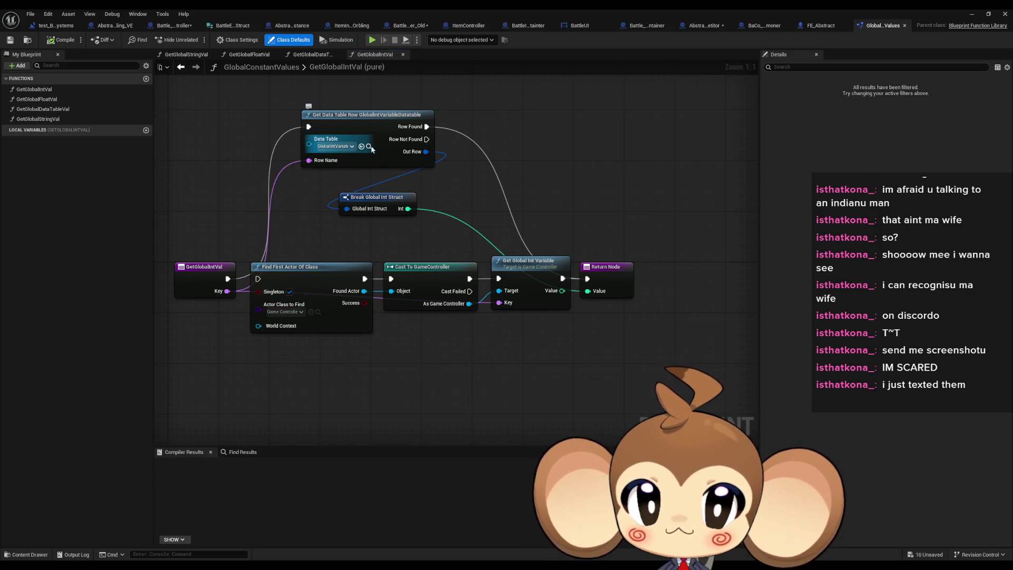
- Open the GlobalIntVariable data table
{"action": "double_click", "coordinate": [547, 9]}
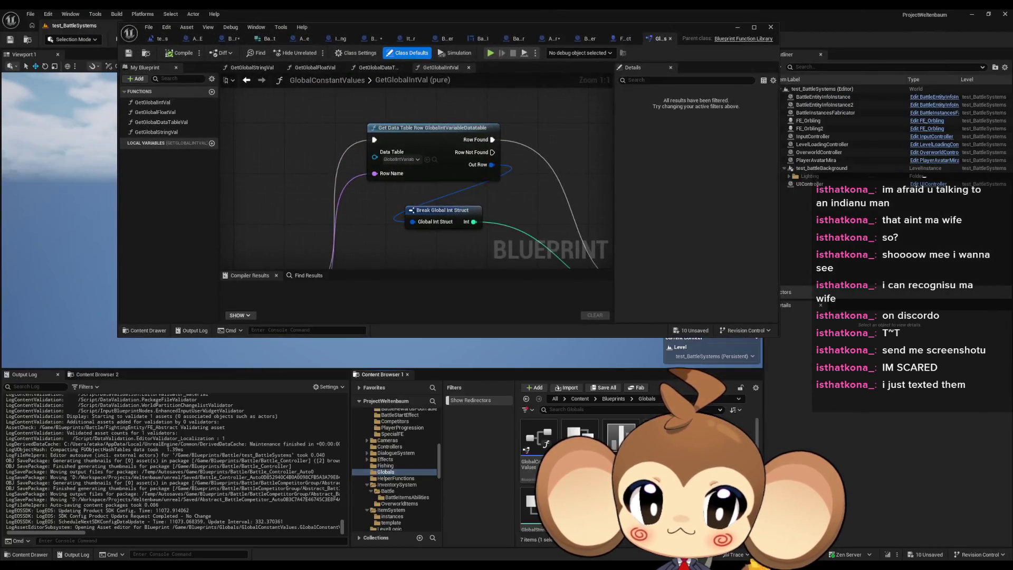
{"action": "double_click", "coordinate": [620, 438]}
{"action": "double_click", "coordinate": [631, 29]}
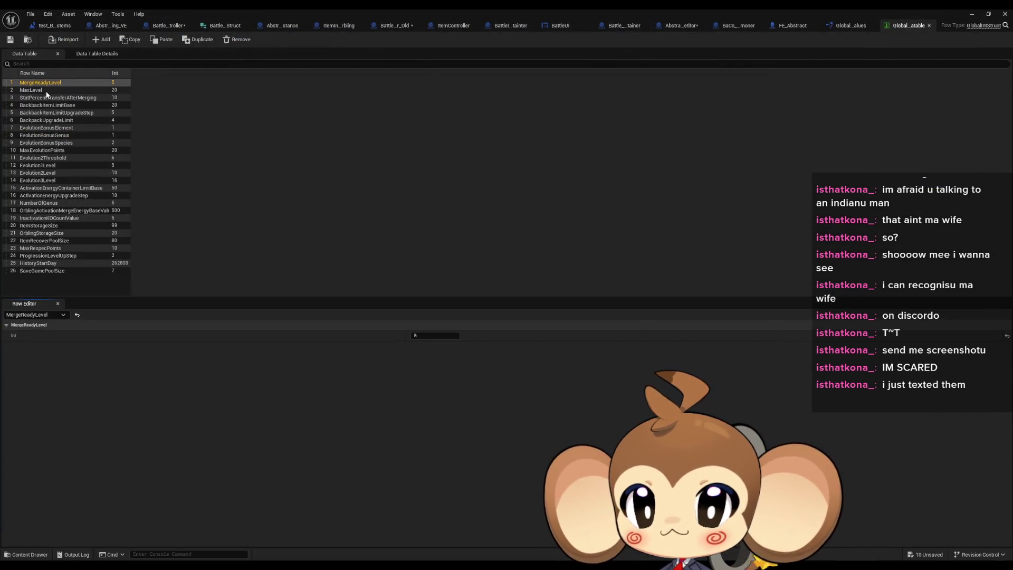
- Paste the MaxLevel row name from the data table into Get Global Int Val's Key
{"action": "left_click", "coordinate": [41, 91]}
{"action": "left_click", "coordinate": [41, 90]}
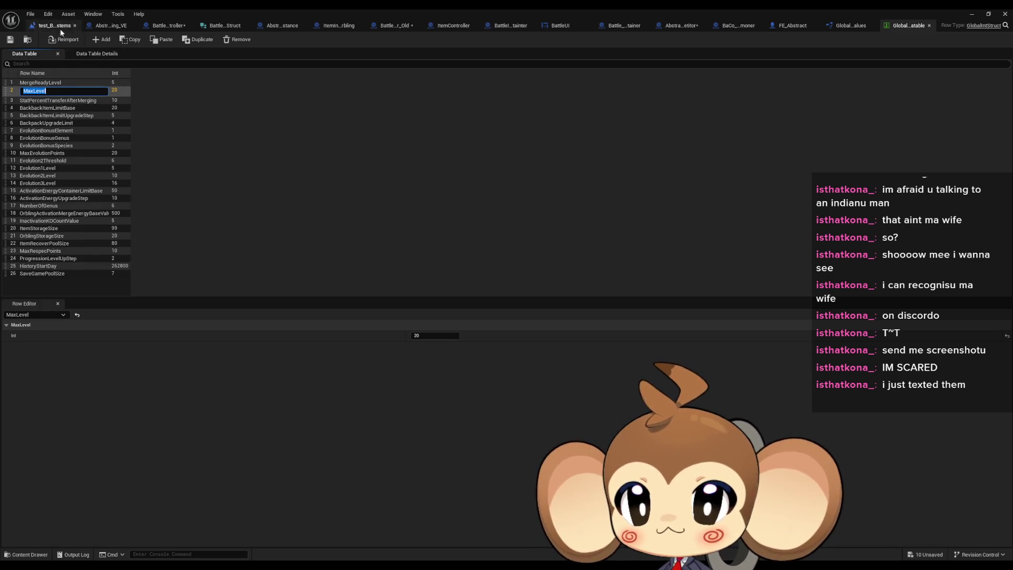
{"action": "left_click", "coordinate": [168, 26]}
{"action": "left_click", "coordinate": [327, 371]}
{"action": "type", "text": "MaxLevel"}
{"action": "left_click", "coordinate": [374, 398]}
- Wire the MaxLevel Value into the Divide node's B divisor pin
{"action": "left_click_drag", "start_coordinate": [338, 357], "coordinate": [274, 352]}
{"action": "mouse_move", "coordinate": [374, 353]}
{"action": "left_mouse_down"}
{"action": "mouse_move", "coordinate": [304, 364]}
{"action": "mouse_move", "coordinate": [290, 352]}
{"action": "mouse_move", "coordinate": [304, 352]}
{"action": "left_mouse_up"}
{"action": "left_click", "coordinate": [418, 386]}
- Convert the Level / MaxLevel result to a double-precision float
{"action": "left_click_drag", "start_coordinate": [419, 386], "coordinate": [450, 383]}
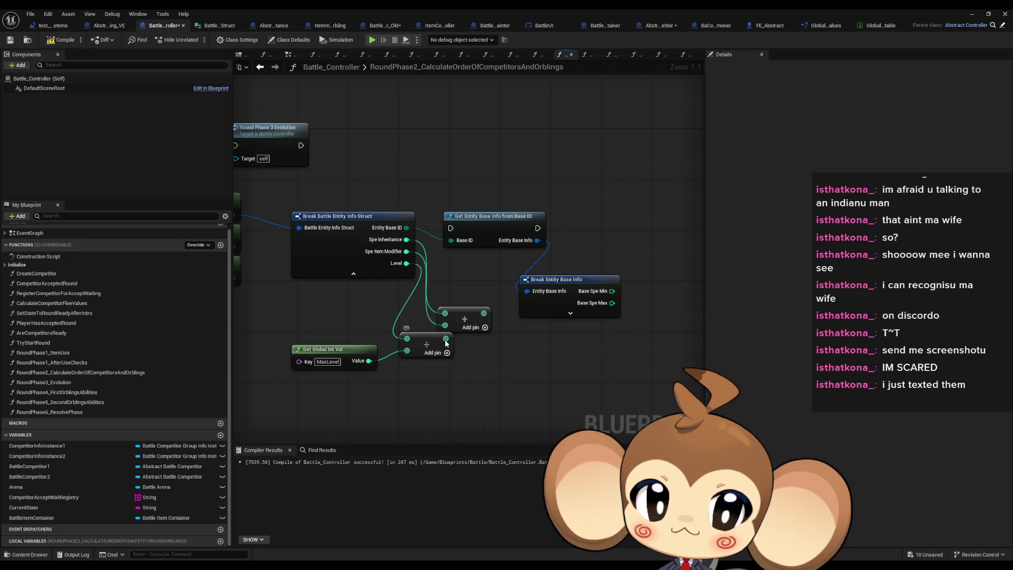
{"action": "right_click", "coordinate": [444, 338]}
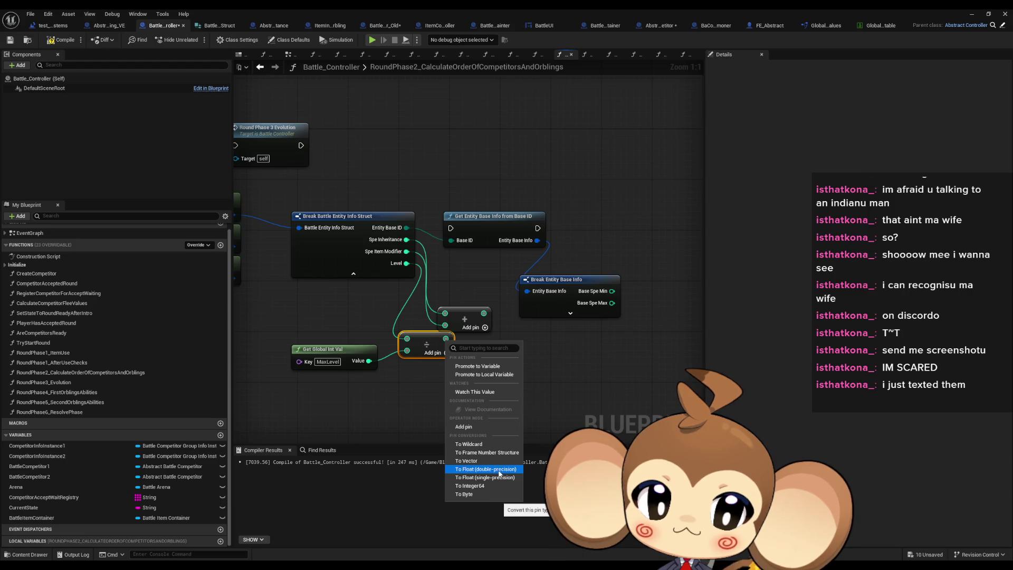
{"action": "left_click", "coordinate": [499, 473]}
{"action": "left_click_drag", "start_coordinate": [436, 338], "coordinate": [435, 363]}
{"action": "left_click_drag", "start_coordinate": [572, 365], "coordinate": [537, 360]}
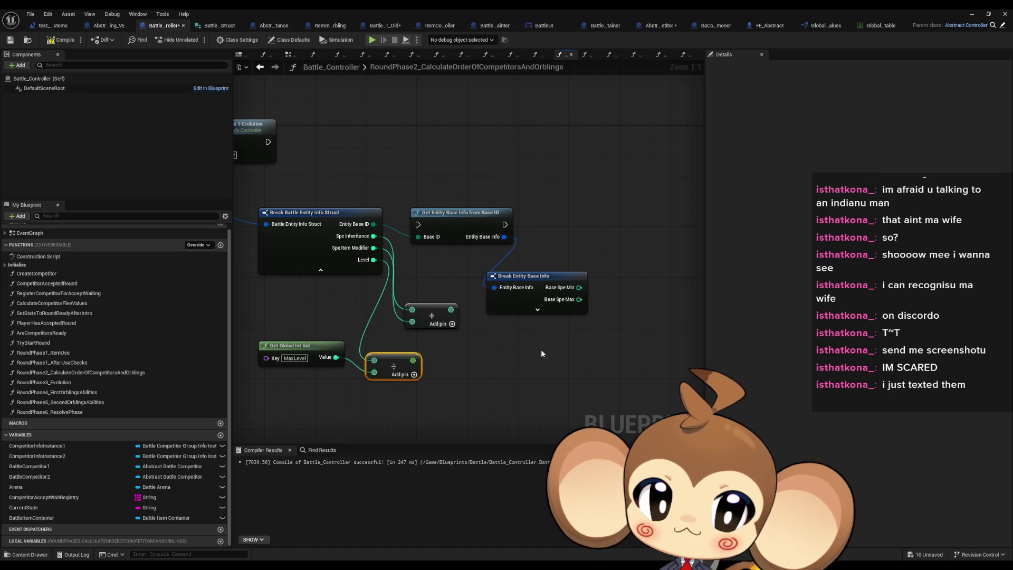
- Subtract Base Spe Min from Base Spe Max and multiply it by the float level ratio
{"action": "mouse_move", "coordinate": [578, 299]}
{"action": "left_mouse_down"}
{"action": "mouse_move", "coordinate": [616, 298]}
{"action": "mouse_move", "coordinate": [666, 364]}
{"action": "left_mouse_up"}
{"action": "type", "text": "-"}
{"action": "key", "text": "Return"}
{"action": "type", "text": "*"}
{"action": "key", "text": "Return"}
{"action": "mouse_move", "coordinate": [338, 355]}
{"action": "left_mouse_down"}
{"action": "mouse_move", "coordinate": [458, 354]}
{"action": "mouse_move", "coordinate": [597, 375]}
{"action": "mouse_move", "coordinate": [580, 359]}
{"action": "mouse_move", "coordinate": [552, 362]}
{"action": "left_mouse_up"}
- Add Base Spe Min to the multiply result in a new Add node
{"action": "left_click_drag", "start_coordinate": [571, 301], "coordinate": [558, 301]}
{"action": "left_click_drag", "start_coordinate": [572, 355], "coordinate": [598, 361]}
{"action": "type", "text": "+"}
{"action": "key", "text": "Return"}
{"action": "mouse_move", "coordinate": [504, 282]}
{"action": "left_mouse_down"}
{"action": "mouse_move", "coordinate": [576, 362]}
{"action": "mouse_move", "coordinate": [596, 367]}
{"action": "mouse_move", "coordinate": [623, 268]}
{"action": "left_mouse_up"}
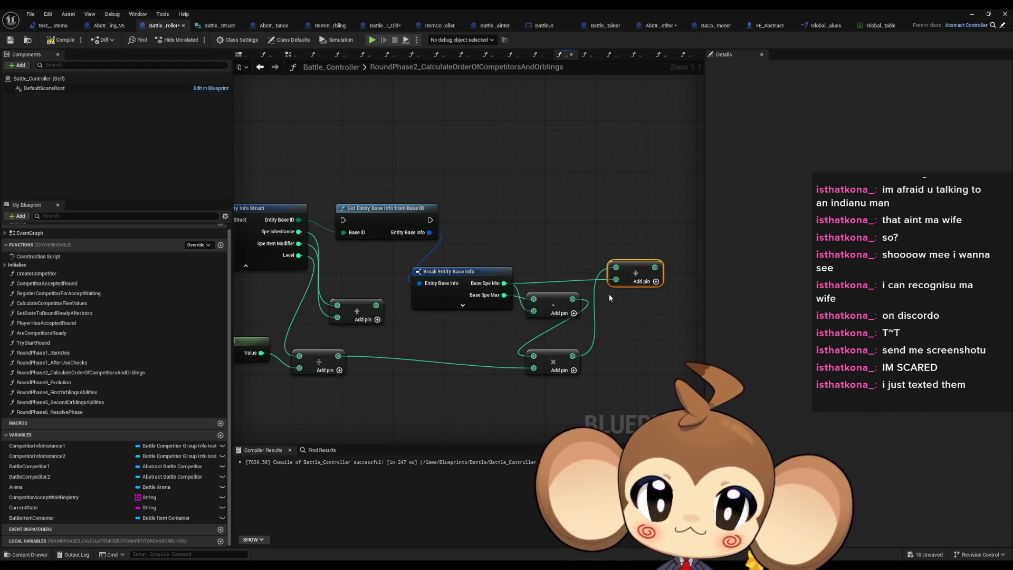
- Give the top Add node two extra pins fed by the Multiply result and Base Spe Min
{"action": "scroll", "coordinate": [572, 305], "scroll_direction": "down", "scroll_amount": 1}
{"action": "left_click_drag", "start_coordinate": [395, 286], "coordinate": [429, 331]}
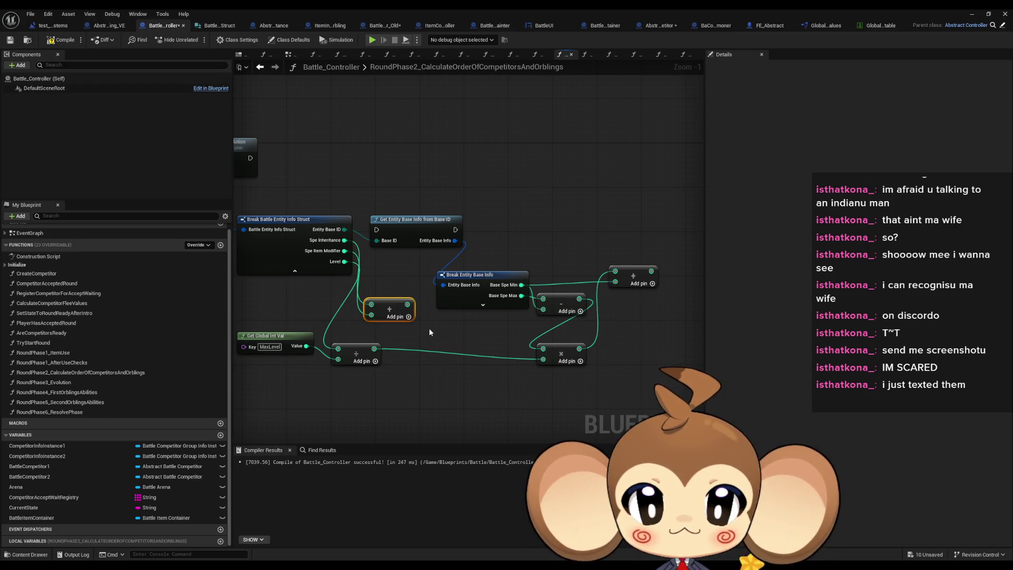
{"action": "mouse_move", "coordinate": [404, 309]}
{"action": "left_mouse_down"}
{"action": "mouse_move", "coordinate": [631, 233]}
{"action": "mouse_move", "coordinate": [672, 246]}
{"action": "mouse_move", "coordinate": [615, 255]}
{"action": "mouse_move", "coordinate": [599, 274]}
{"action": "mouse_move", "coordinate": [577, 222]}
{"action": "left_mouse_up"}
{"action": "left_click", "coordinate": [588, 268]}
{"action": "mouse_move", "coordinate": [515, 367]}
{"action": "left_mouse_down"}
{"action": "mouse_move", "coordinate": [560, 295]}
{"action": "mouse_move", "coordinate": [556, 245]}
{"action": "left_mouse_up"}
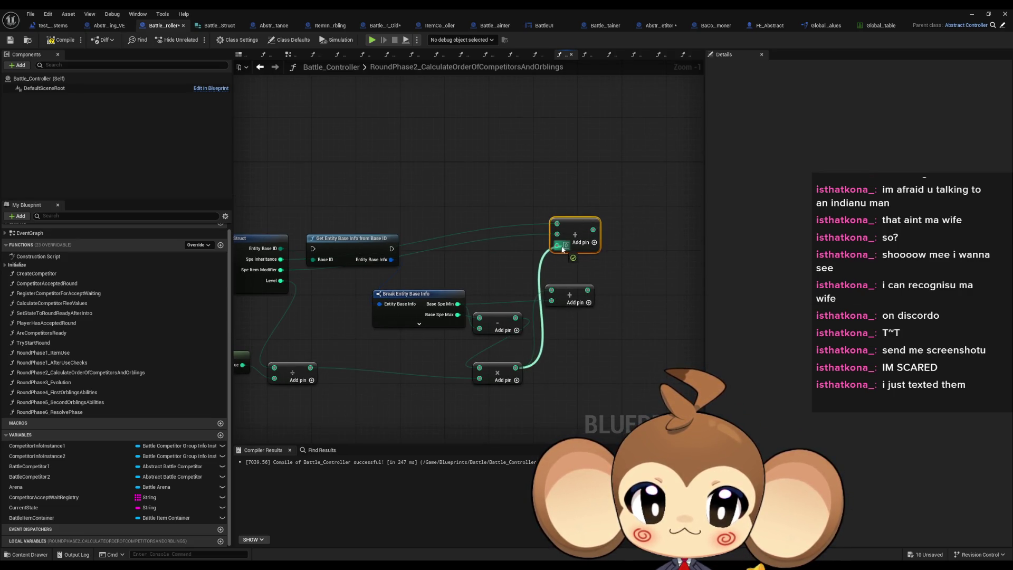
{"action": "left_click", "coordinate": [595, 242]}
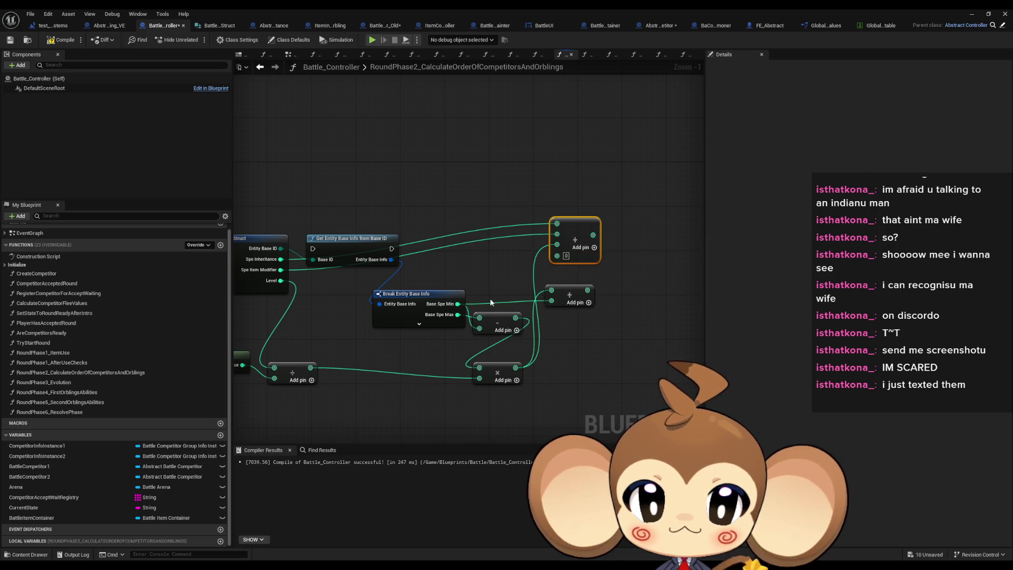
{"action": "left_click_drag", "start_coordinate": [458, 304], "coordinate": [600, 233]}
- Delete the redundant second Add node
{"action": "left_click", "coordinate": [578, 298]}
{"action": "key", "text": "Delete"}
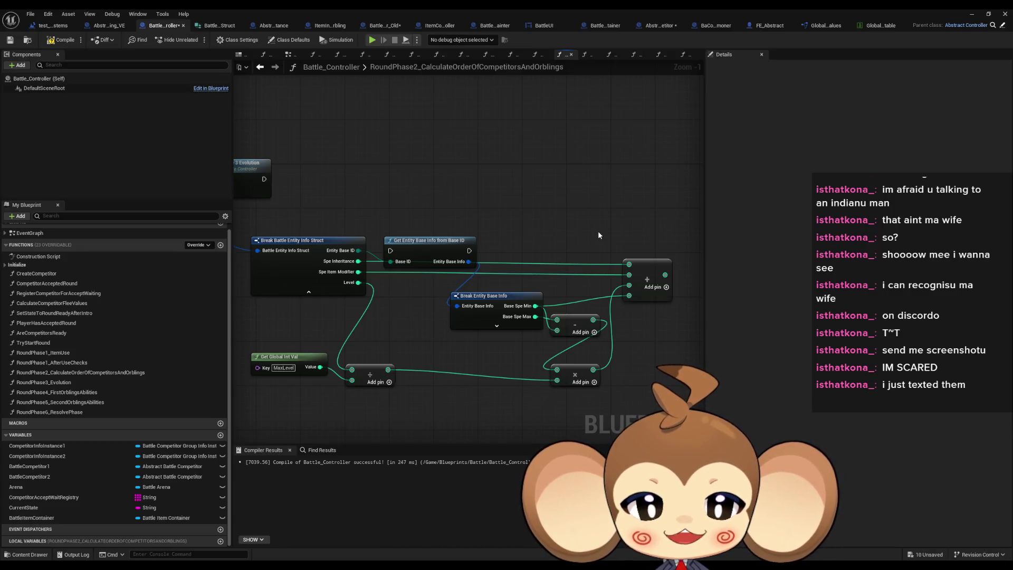
{"action": "left_click_drag", "start_coordinate": [440, 264], "coordinate": [488, 264]}
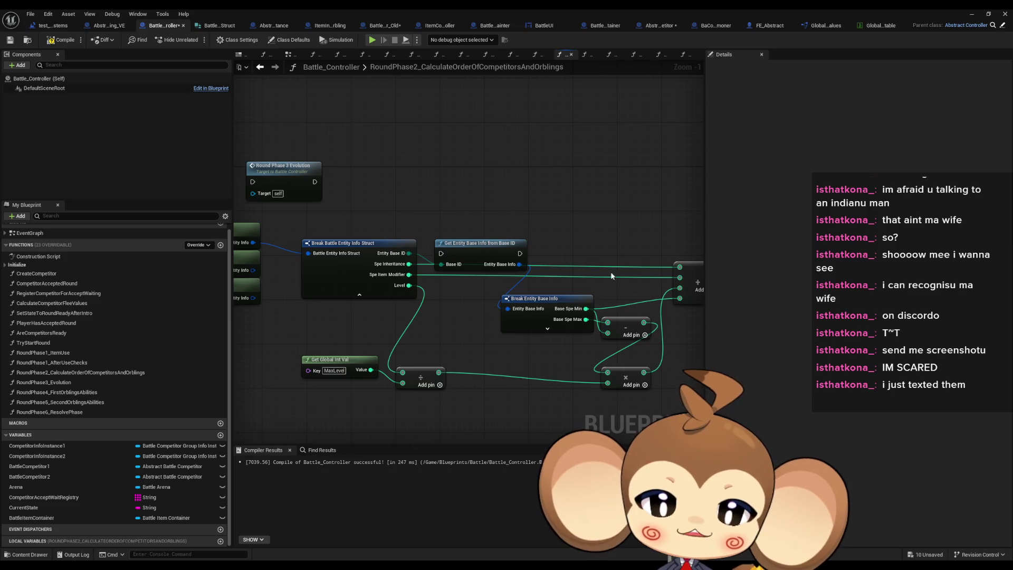
{"action": "mouse_move", "coordinate": [528, 381]}
{"action": "left_mouse_down"}
{"action": "mouse_move", "coordinate": [549, 329]}
{"action": "mouse_move", "coordinate": [461, 323]}
{"action": "left_mouse_up"}
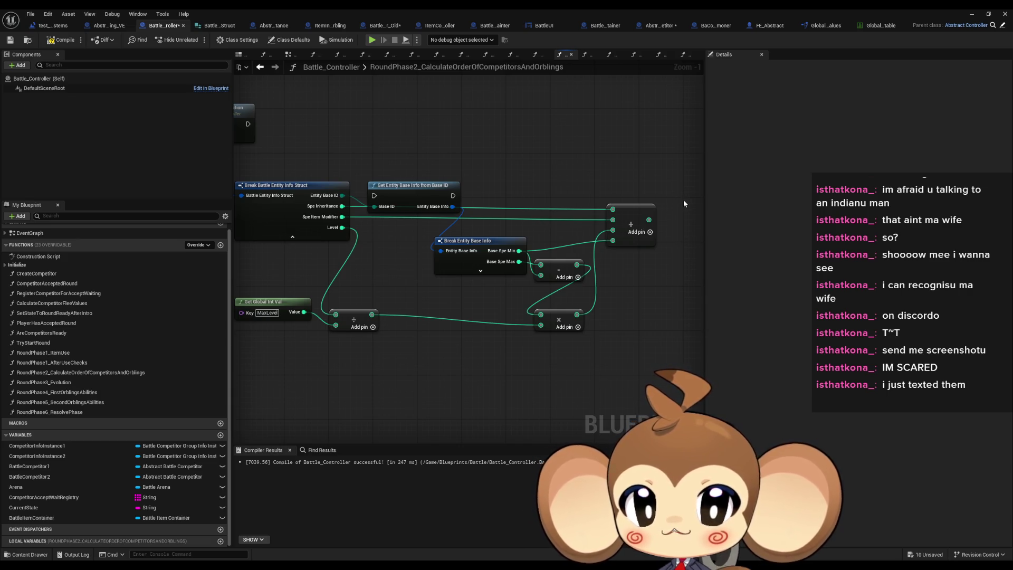
{"action": "scroll", "coordinate": [663, 257], "scroll_direction": "down", "scroll_amount": 1}
{"action": "scroll", "coordinate": [561, 338], "scroll_direction": "up", "scroll_amount": 1}
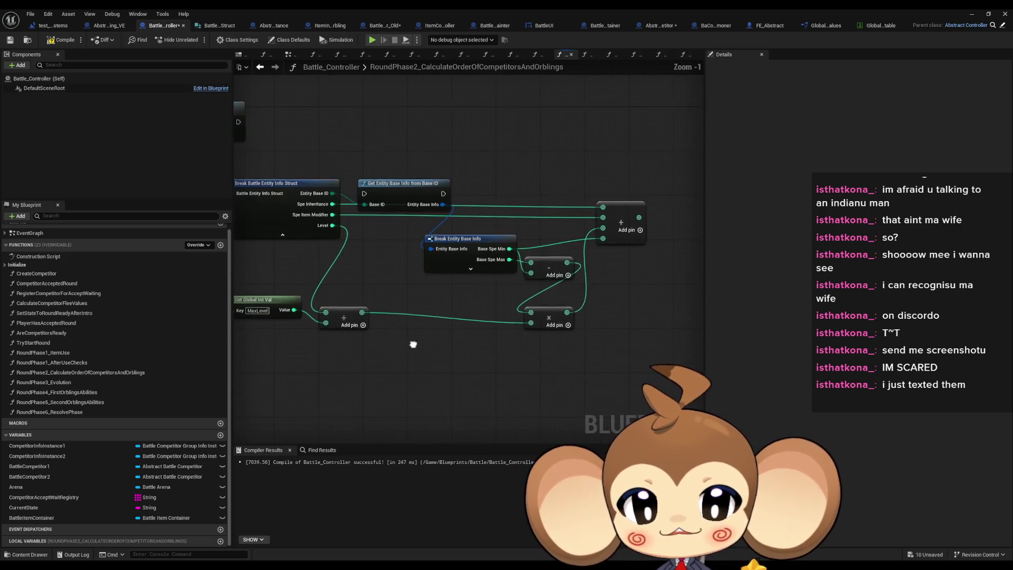
{"action": "left_click_drag", "start_coordinate": [413, 344], "coordinate": [437, 340]}
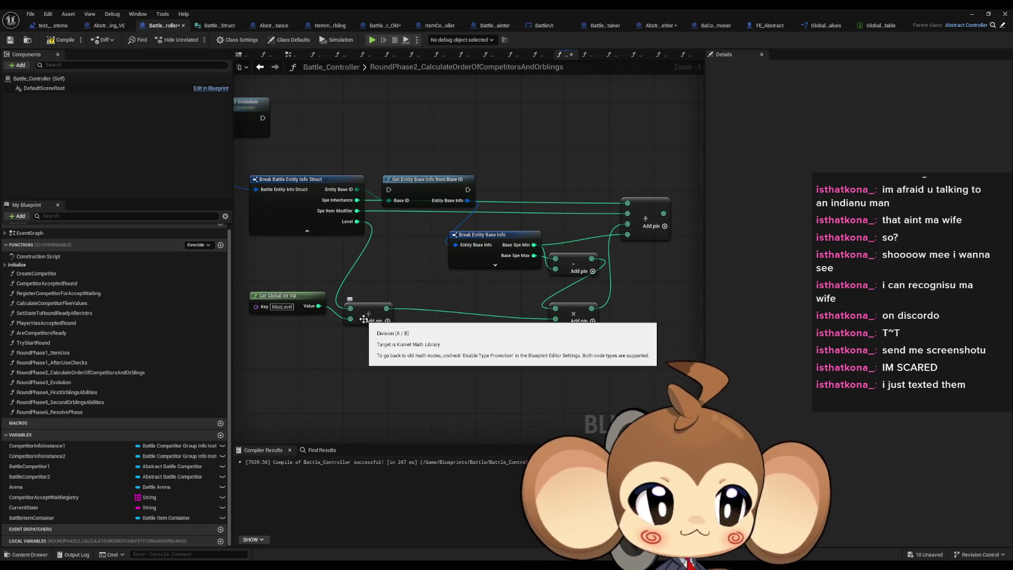
{"action": "scroll", "coordinate": [555, 310], "scroll_direction": "down", "scroll_amount": 2}
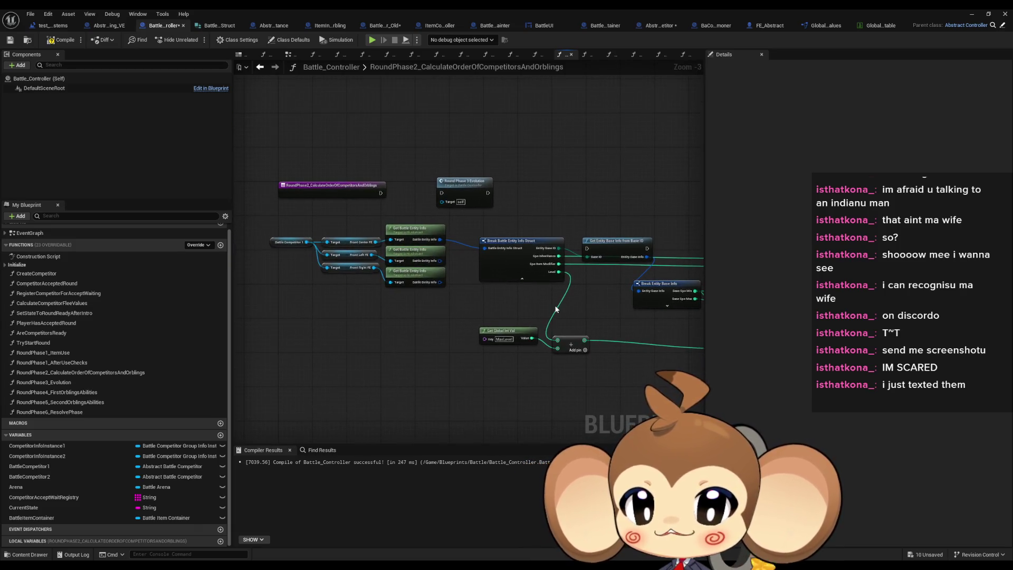
{"action": "scroll", "coordinate": [555, 310], "scroll_direction": "up", "scroll_amount": 2}
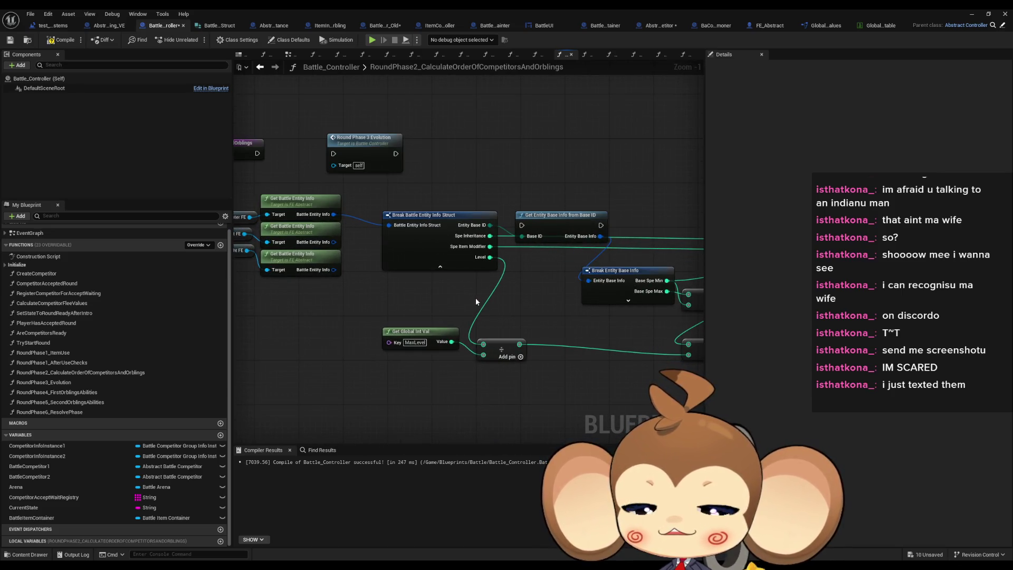
- Move the MaxLevel lookup and Divide node up beside the Level output
{"action": "mouse_move", "coordinate": [562, 220]}
{"action": "left_mouse_down"}
{"action": "mouse_move", "coordinate": [415, 256]}
{"action": "mouse_move", "coordinate": [389, 225]}
{"action": "left_mouse_up"}
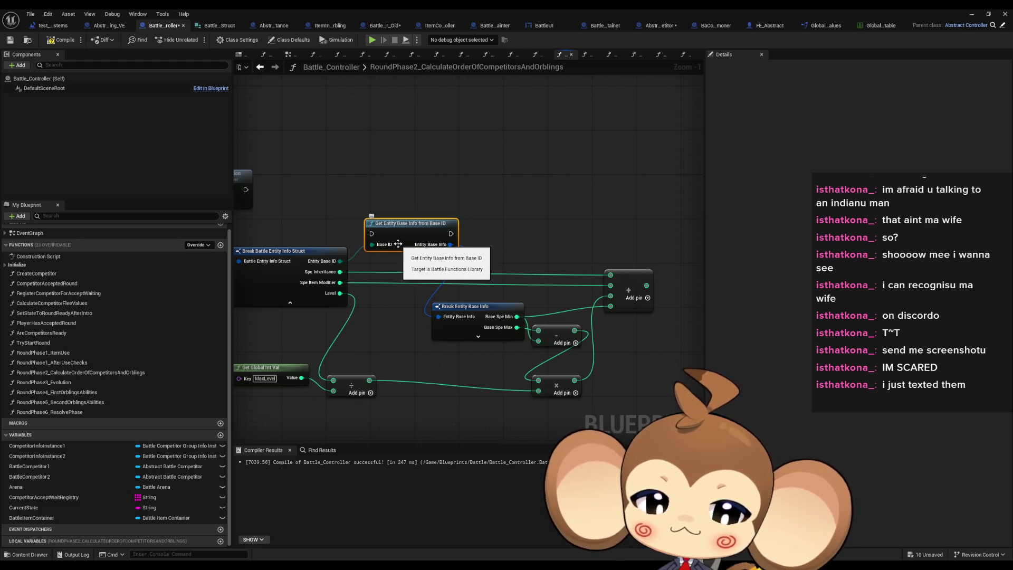
{"action": "left_click_drag", "start_coordinate": [479, 229], "coordinate": [633, 189]}
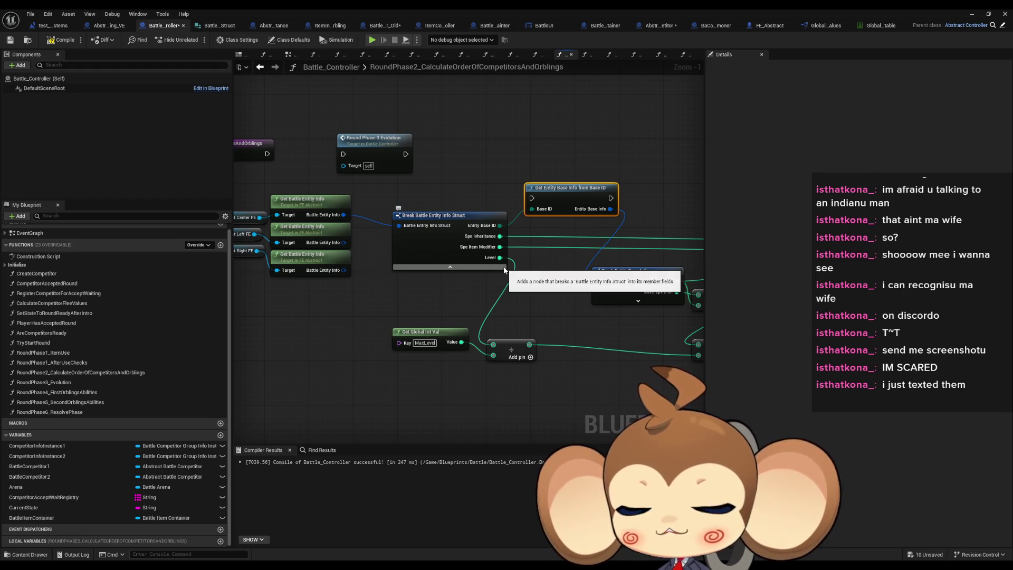
{"action": "left_click_drag", "start_coordinate": [503, 270], "coordinate": [502, 297]}
{"action": "left_click_drag", "start_coordinate": [382, 352], "coordinate": [383, 369]}
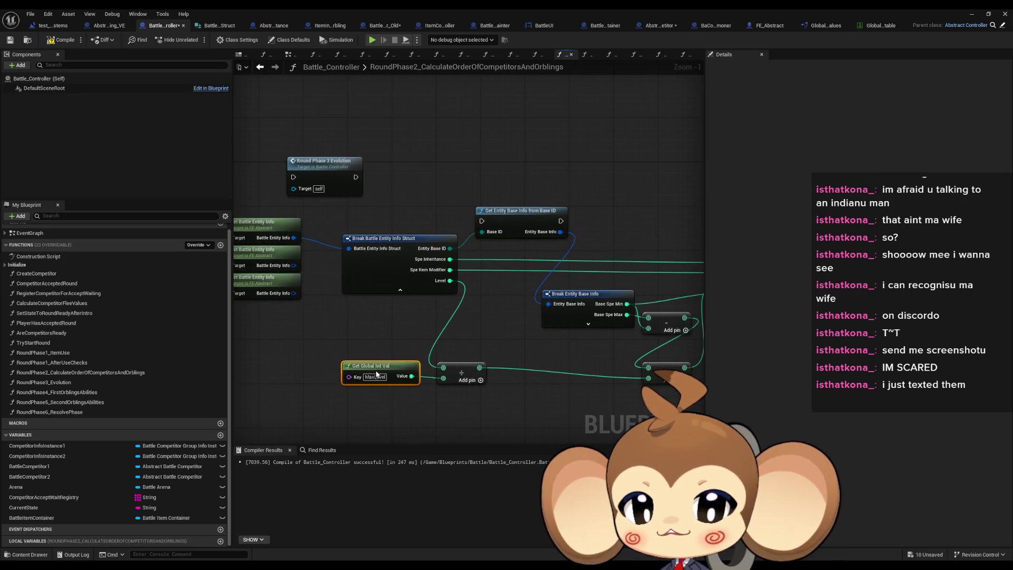
{"action": "mouse_move", "coordinate": [453, 362]}
{"action": "left_mouse_down"}
{"action": "mouse_move", "coordinate": [366, 364]}
{"action": "mouse_move", "coordinate": [399, 298]}
{"action": "left_mouse_up"}
{"action": "mouse_move", "coordinate": [310, 381]}
{"action": "left_mouse_down"}
{"action": "mouse_move", "coordinate": [343, 320]}
{"action": "mouse_move", "coordinate": [401, 304]}
{"action": "left_mouse_up"}
{"action": "left_click", "coordinate": [420, 372]}
{"action": "left_click", "coordinate": [412, 352]}
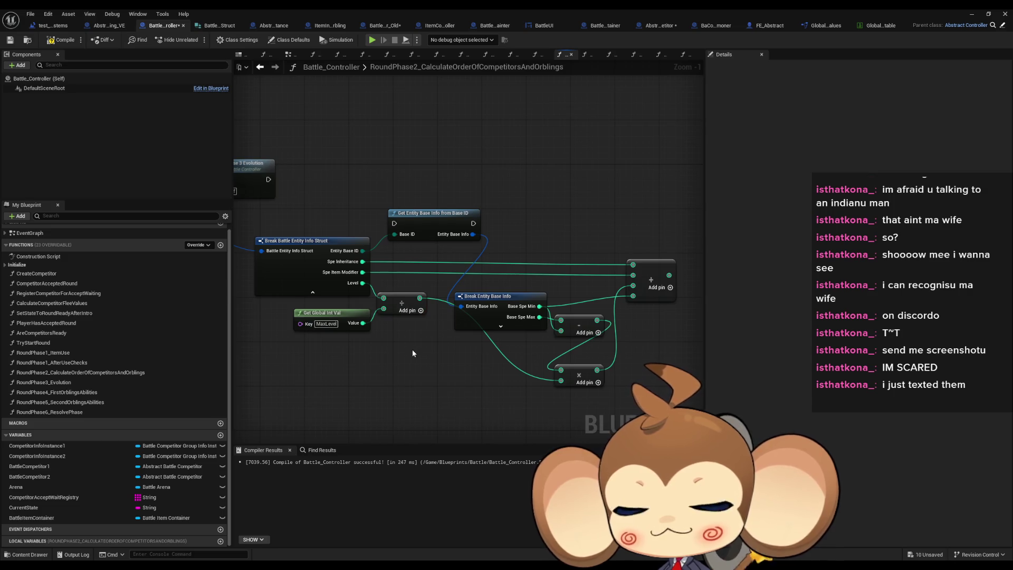
- Reposition the Battle Competitor 1 and Get Battle Entity Info nodes
{"action": "left_click_drag", "start_coordinate": [413, 353], "coordinate": [568, 299]}
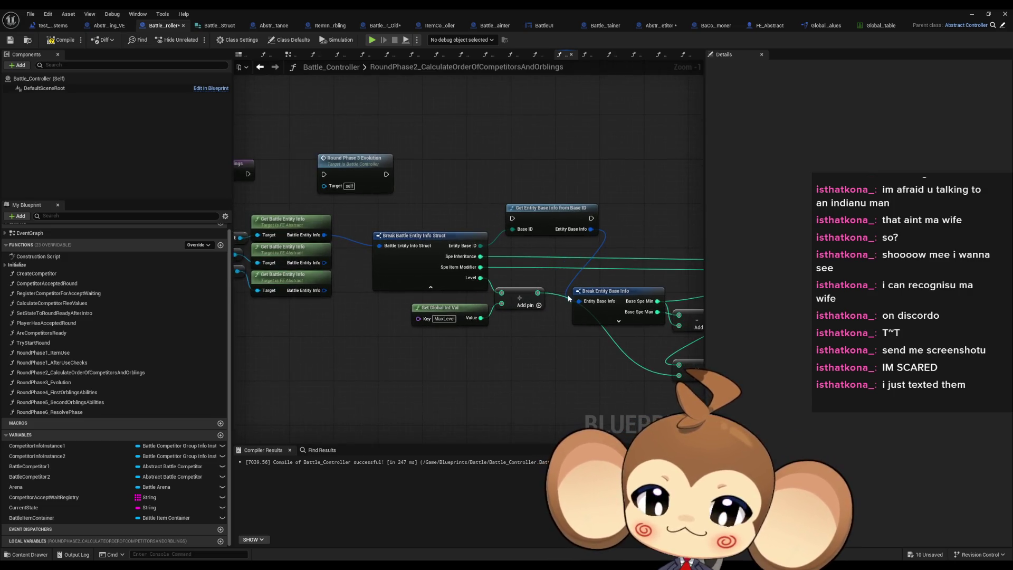
{"action": "left_click_drag", "start_coordinate": [489, 333], "coordinate": [638, 339]}
{"action": "mouse_move", "coordinate": [247, 308]}
{"action": "left_mouse_down"}
{"action": "mouse_move", "coordinate": [437, 246]}
{"action": "mouse_move", "coordinate": [432, 258]}
{"action": "left_mouse_up"}
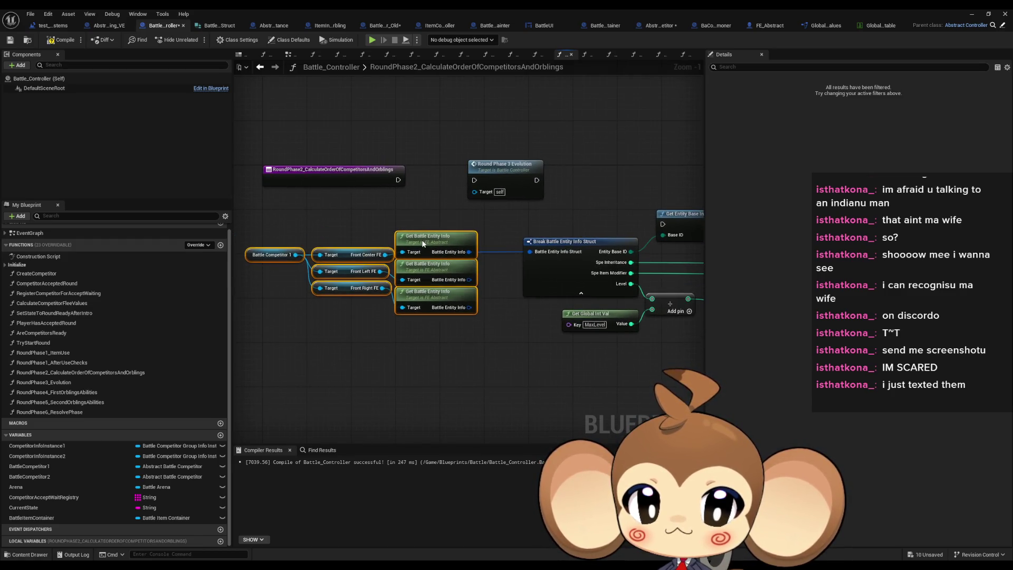
{"action": "left_click", "coordinate": [485, 324]}
{"action": "left_click_drag", "start_coordinate": [485, 324], "coordinate": [352, 327]}
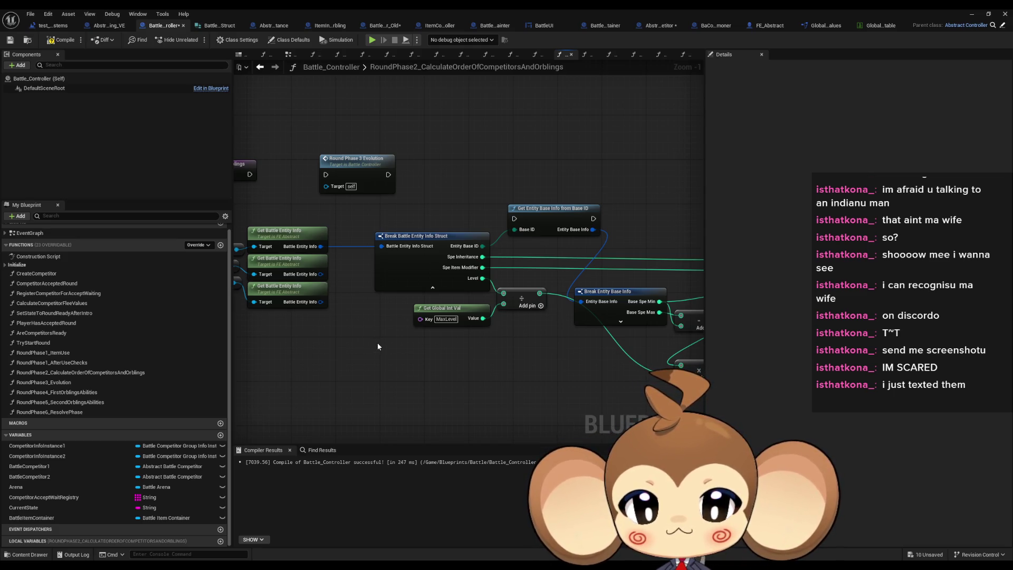
{"action": "left_click_drag", "start_coordinate": [540, 362], "coordinate": [467, 346]}
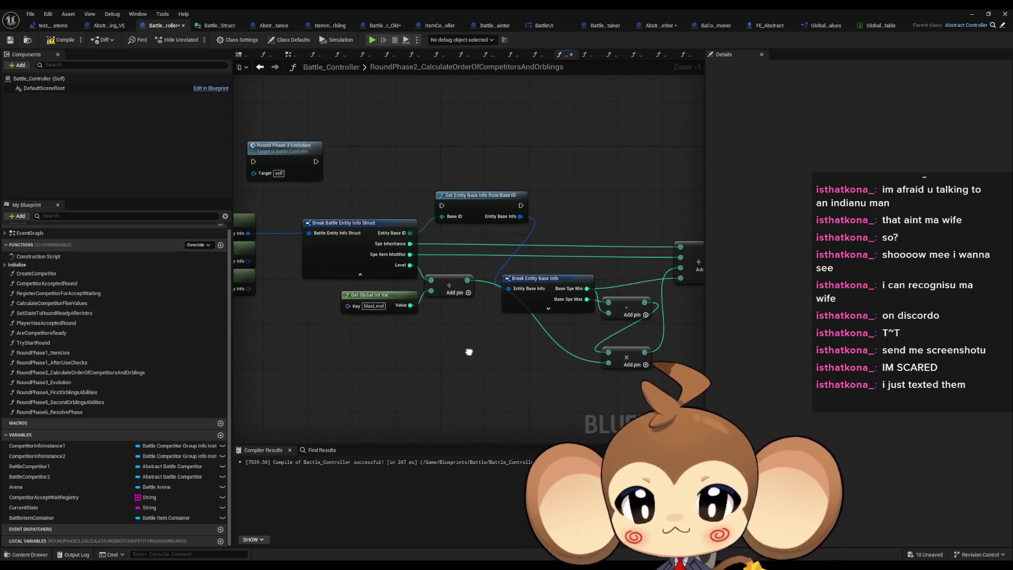
{"action": "left_click_drag", "start_coordinate": [612, 369], "coordinate": [488, 355]}
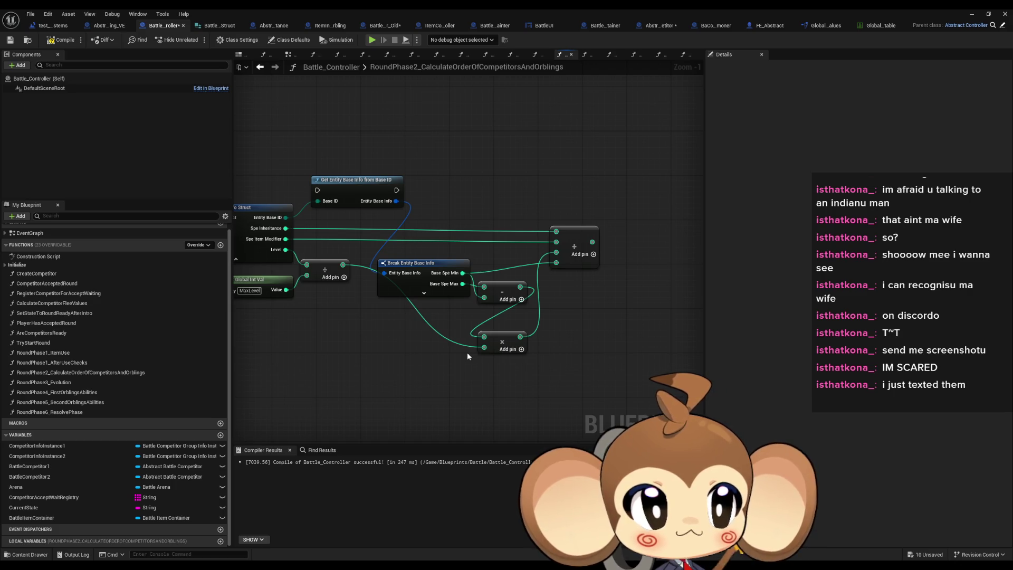
{"action": "left_click_drag", "start_coordinate": [466, 352], "coordinate": [526, 385]}
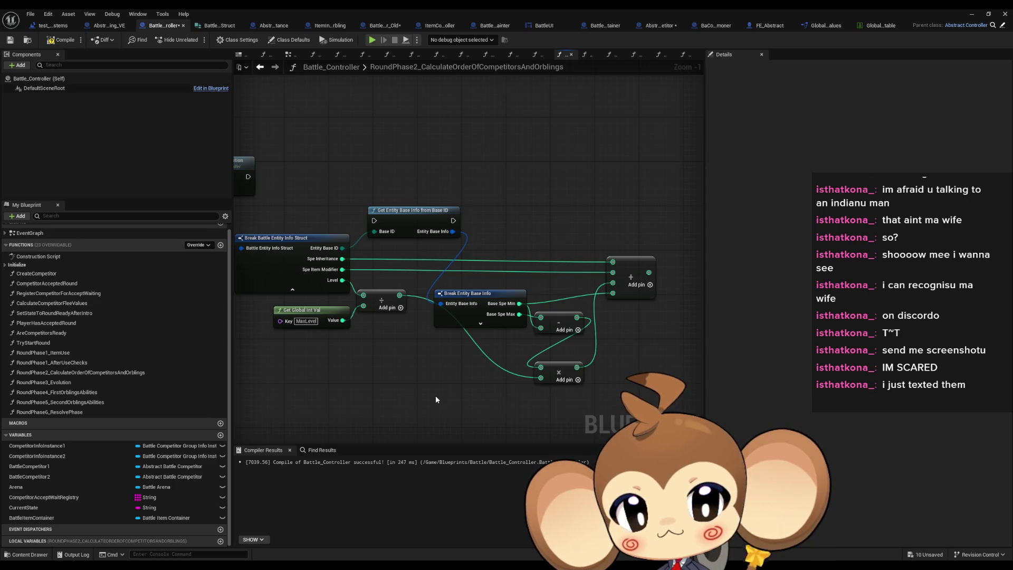
{"action": "left_click_drag", "start_coordinate": [435, 394], "coordinate": [438, 348]}
{"action": "left_click_drag", "start_coordinate": [694, 387], "coordinate": [467, 379]}
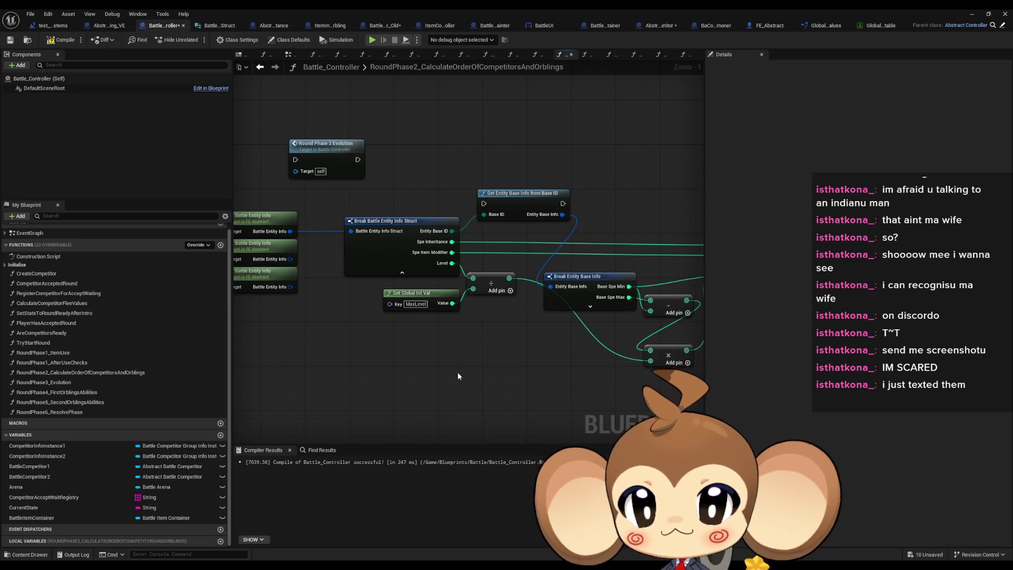
{"action": "scroll", "coordinate": [457, 372], "scroll_direction": "down", "scroll_amount": 1}
{"action": "mouse_move", "coordinate": [482, 379]}
{"action": "left_mouse_down"}
{"action": "mouse_move", "coordinate": [396, 373]}
{"action": "mouse_move", "coordinate": [583, 361]}
{"action": "left_mouse_up"}
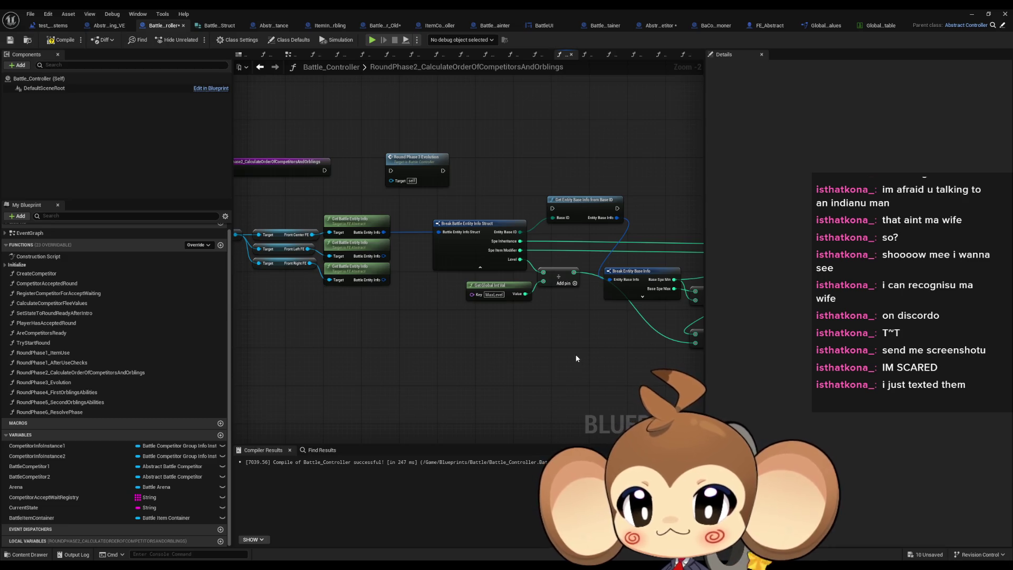
{"action": "mouse_move", "coordinate": [577, 347]}
{"action": "left_mouse_down"}
{"action": "mouse_move", "coordinate": [384, 328]}
{"action": "mouse_move", "coordinate": [379, 317]}
{"action": "mouse_move", "coordinate": [633, 339]}
{"action": "left_mouse_up"}
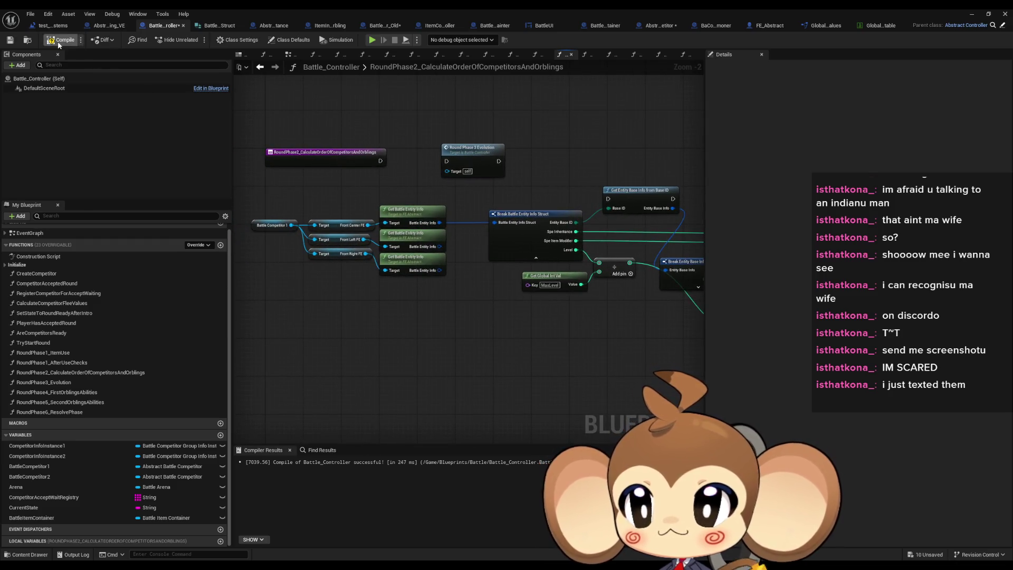
- Switch to the Abstract_Orbling_VE blueprint and view its MaterializeAnimationProcedure SET nodes
{"action": "left_click", "coordinate": [111, 25]}
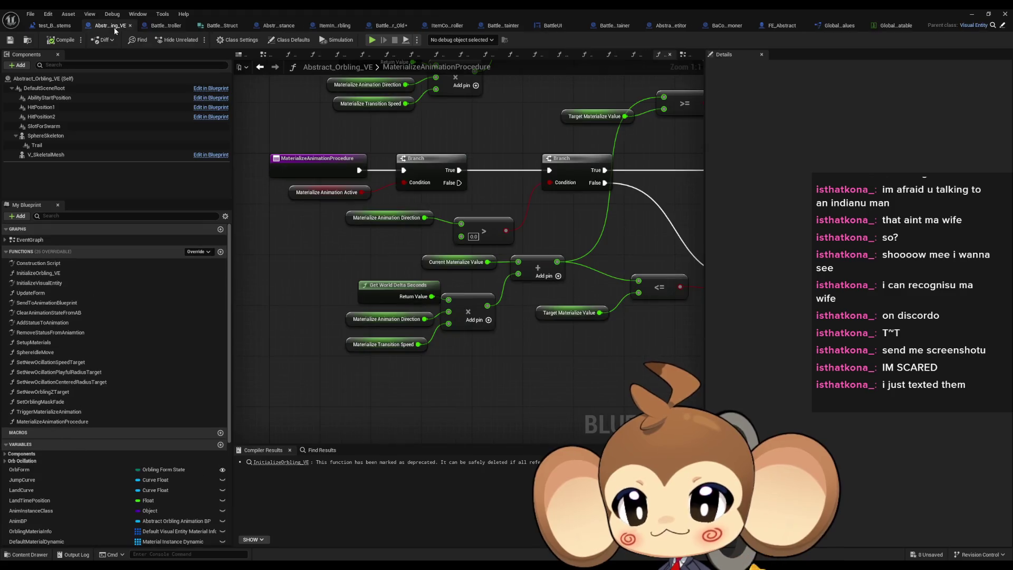
{"action": "scroll", "coordinate": [511, 347], "scroll_direction": "down", "scroll_amount": 2}
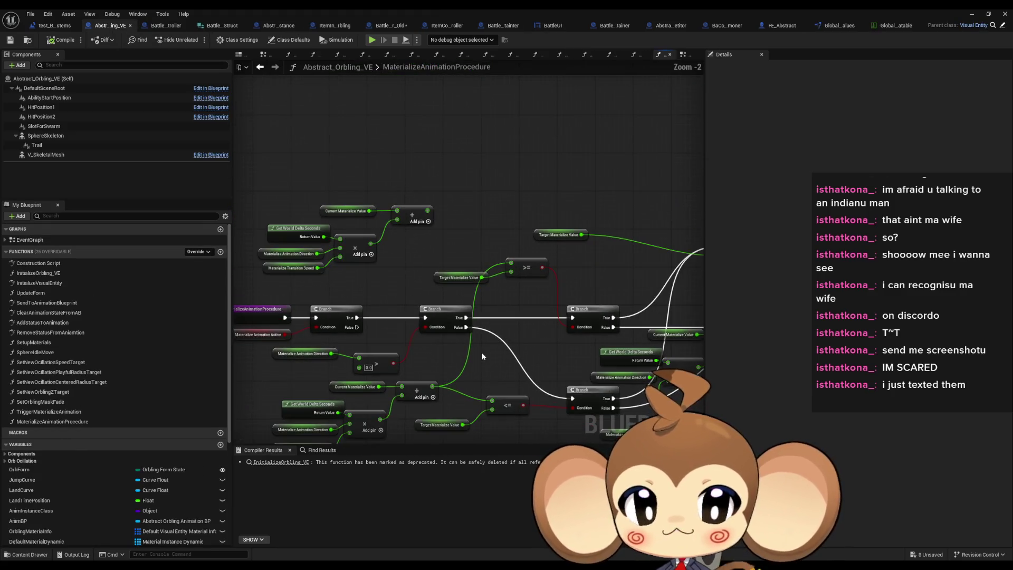
{"action": "left_click_drag", "start_coordinate": [533, 340], "coordinate": [286, 340]}
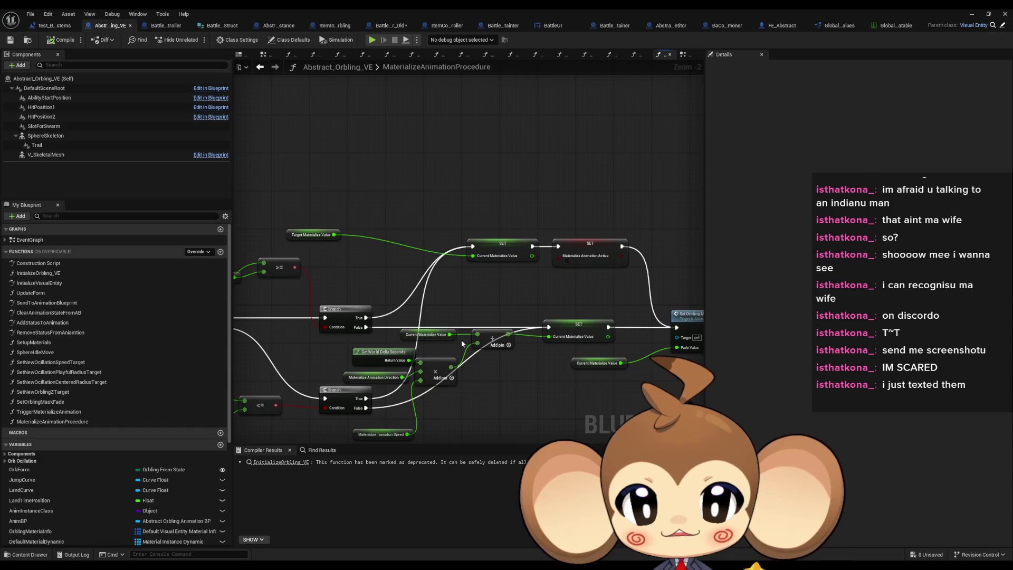